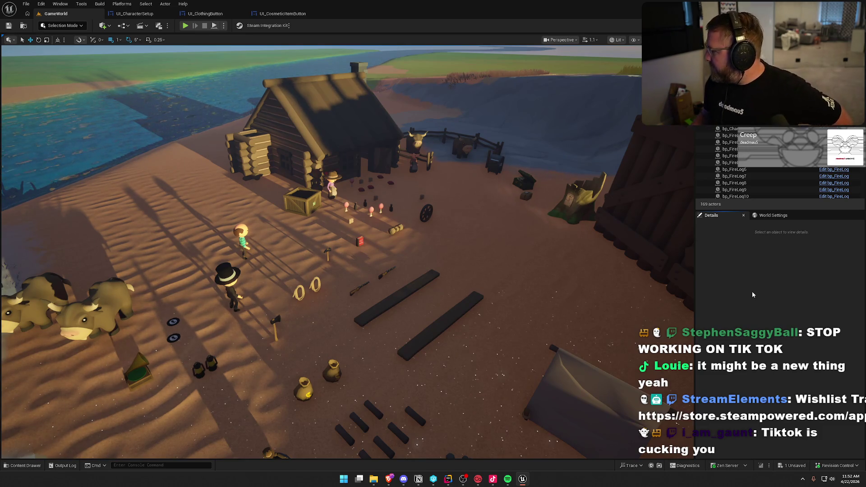
# - Leave the level viewport and bring up the UI_ClothingButton widget with its character-icon button
pyautogui.moveTo(405, 271); pyautogui.dragTo(370, 253)
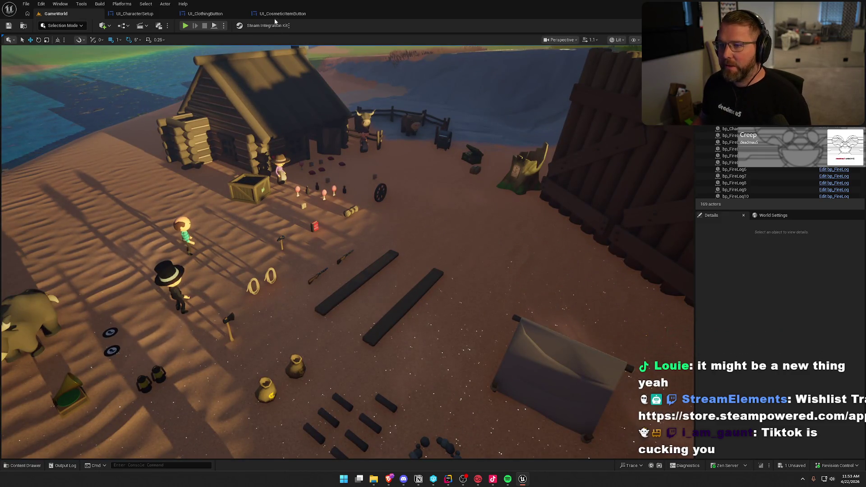
pyautogui.click(204, 14)
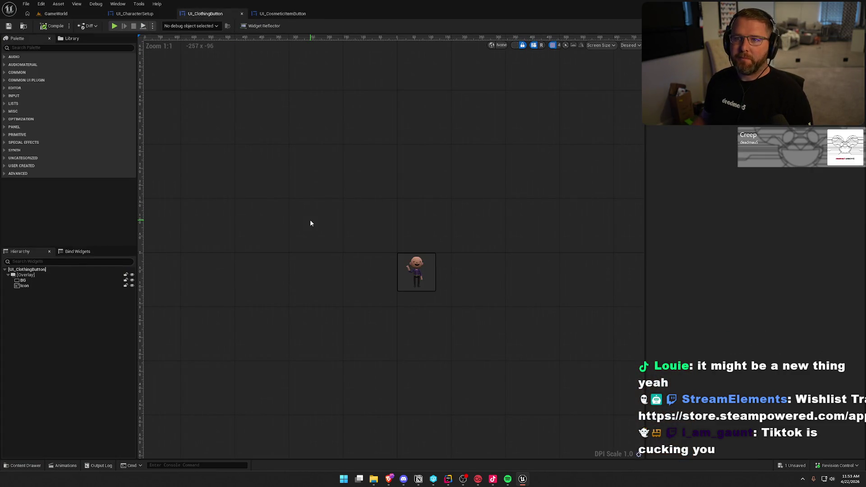
# - Switch past UI_CosmeticItemButton to the UI_CharacterSetup EventGraph showing the HeadList selection logic
pyautogui.click(281, 13)
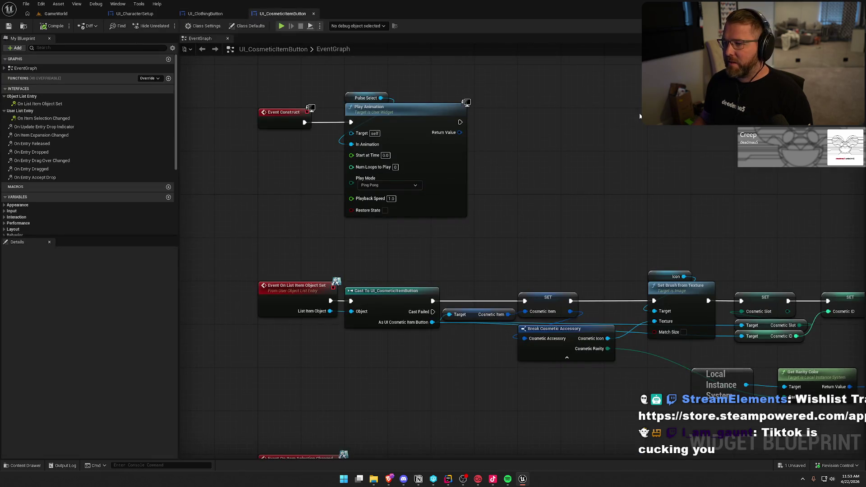
pyautogui.click(153, 14)
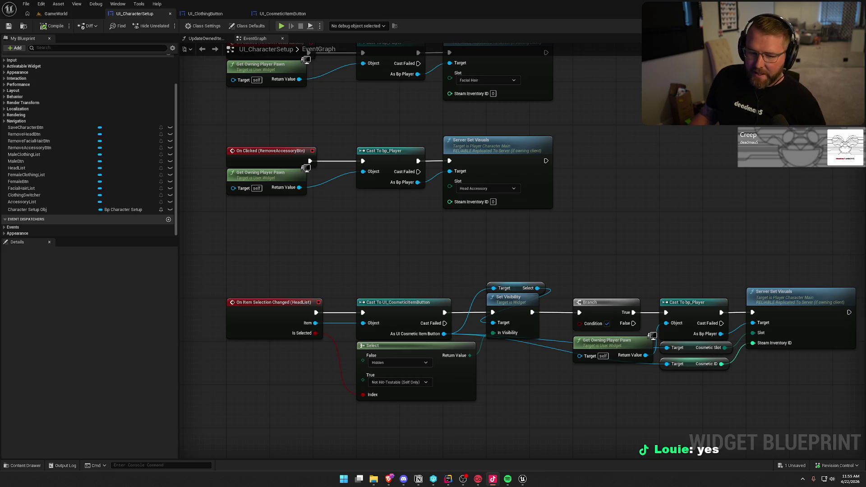
# - Move the Get Owning Player Pawn node from below the Branch node to above it
pyautogui.moveTo(653, 192)
pyautogui.mouseDown()
pyautogui.moveTo(620, 201)
pyautogui.moveTo(632, 220)
pyautogui.mouseUp()
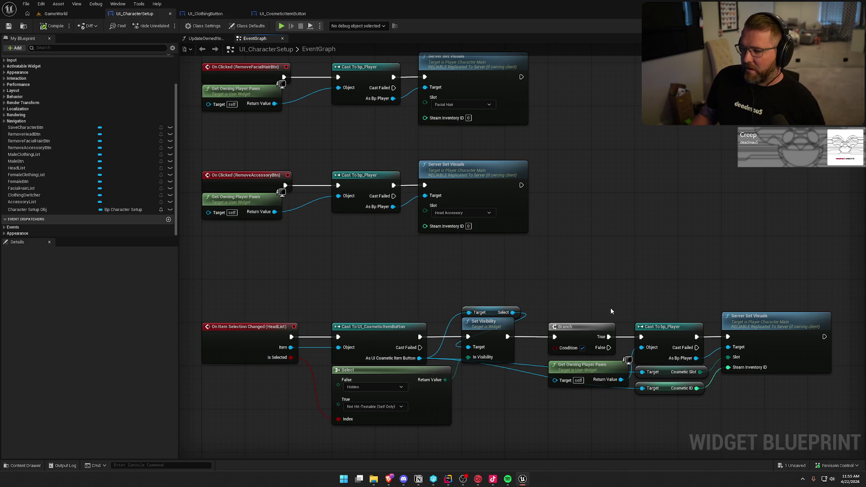
pyautogui.moveTo(587, 366); pyautogui.dragTo(586, 301)
pyautogui.moveTo(588, 225); pyautogui.dragTo(618, 243)
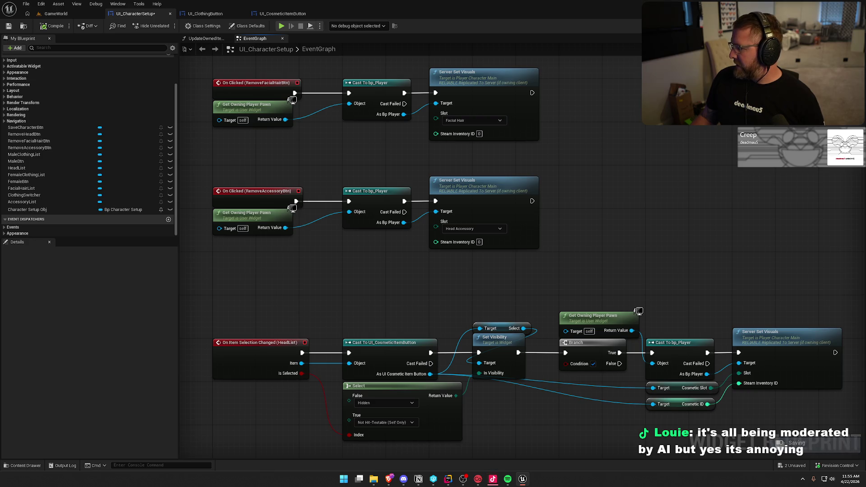
pyautogui.moveTo(493, 479)
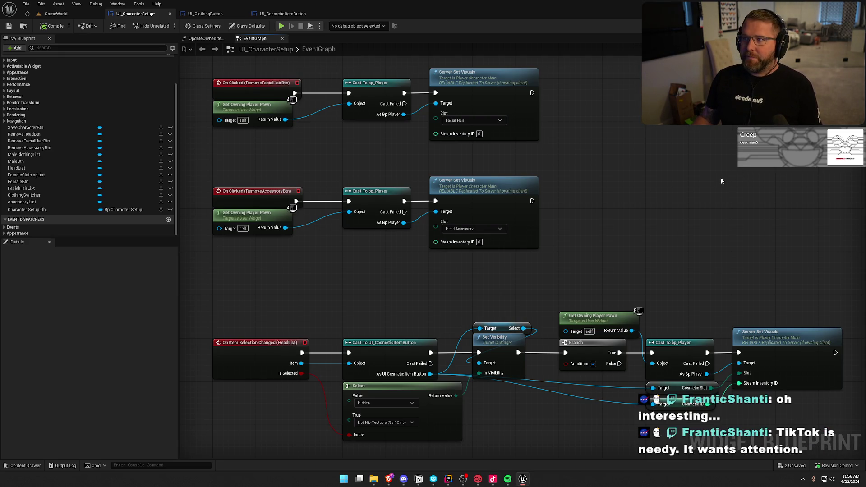
pyautogui.scroll(-2, 662, 153)
pyautogui.scroll(1, 667, 219)
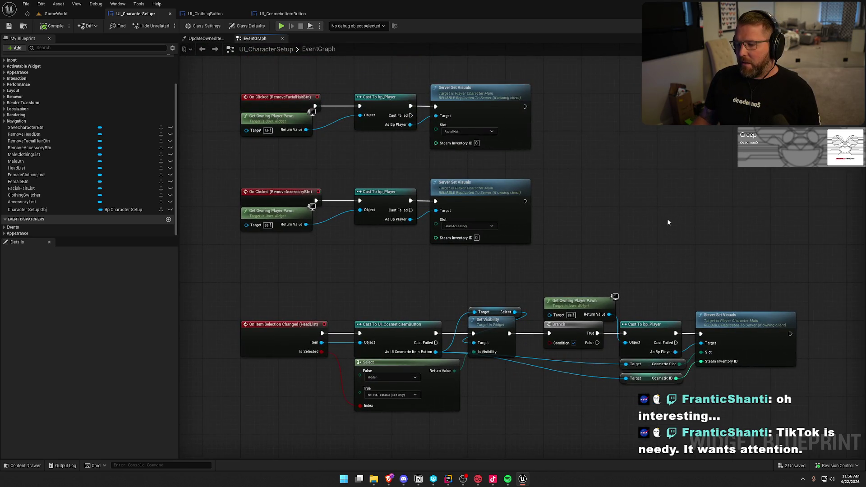
pyautogui.moveTo(264, 300); pyautogui.dragTo(258, 268)
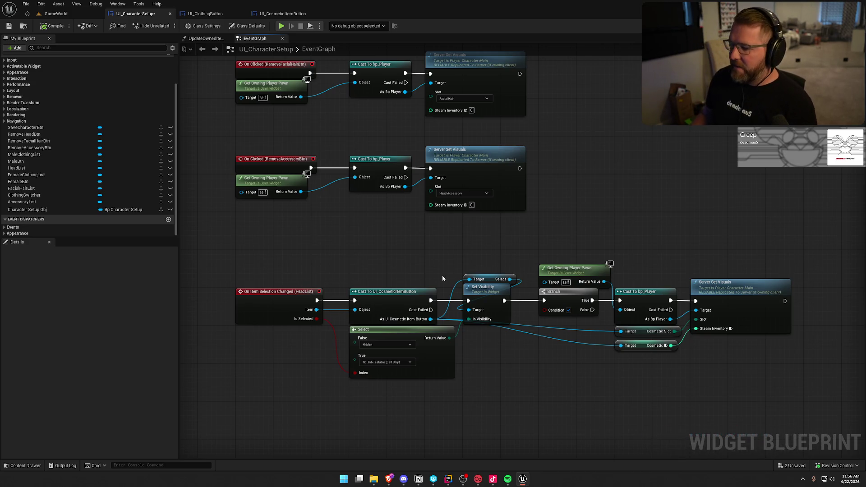
pyautogui.moveTo(424, 248)
pyautogui.mouseDown()
pyautogui.moveTo(444, 249)
pyautogui.moveTo(423, 282)
pyautogui.mouseUp()
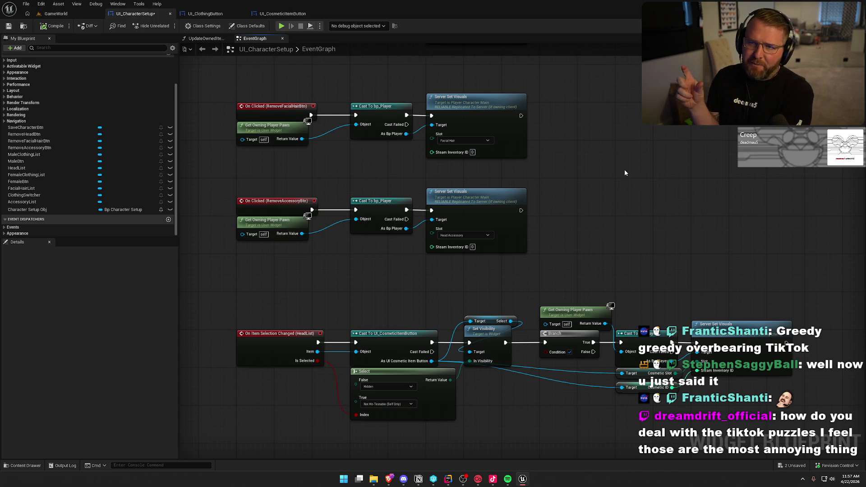
pyautogui.moveTo(620, 216); pyautogui.dragTo(589, 223)
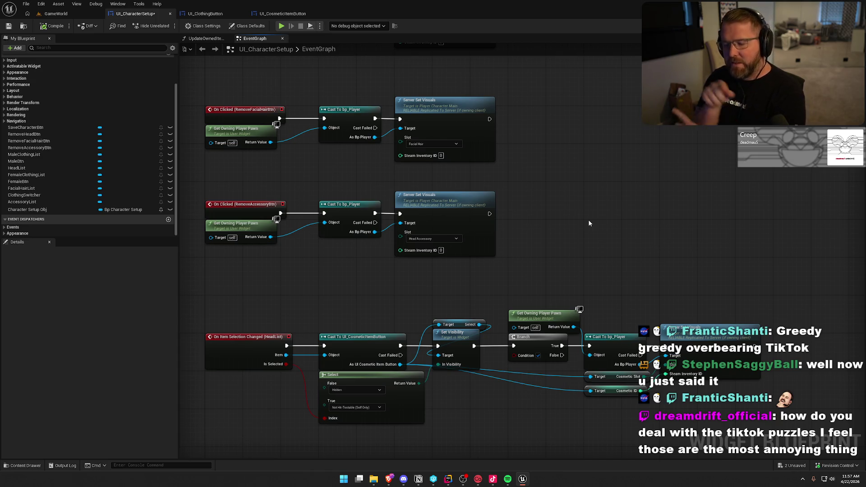
pyautogui.moveTo(586, 224); pyautogui.dragTo(584, 211)
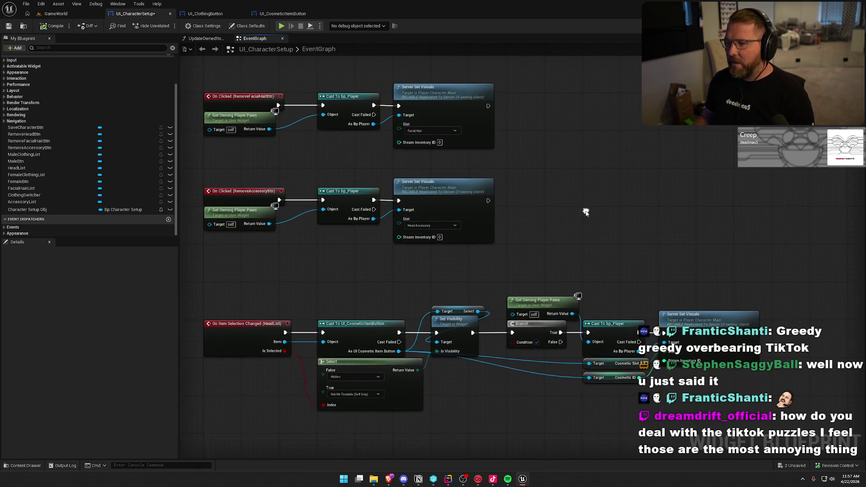
# - Raise the HeadList selection chain beneath the RemoveAccessoryBtn handler and save UI_CharacterSetup
pyautogui.moveTo(239, 291); pyautogui.dragTo(742, 421)
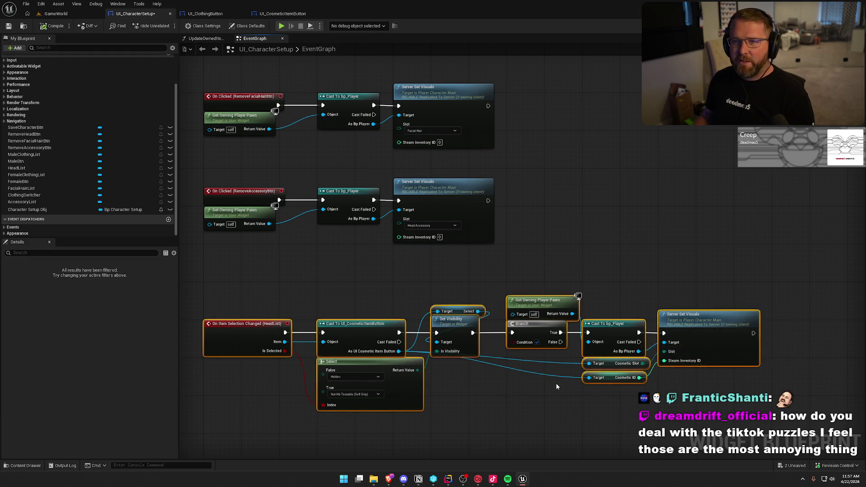
pyautogui.moveTo(488, 407); pyautogui.dragTo(488, 371)
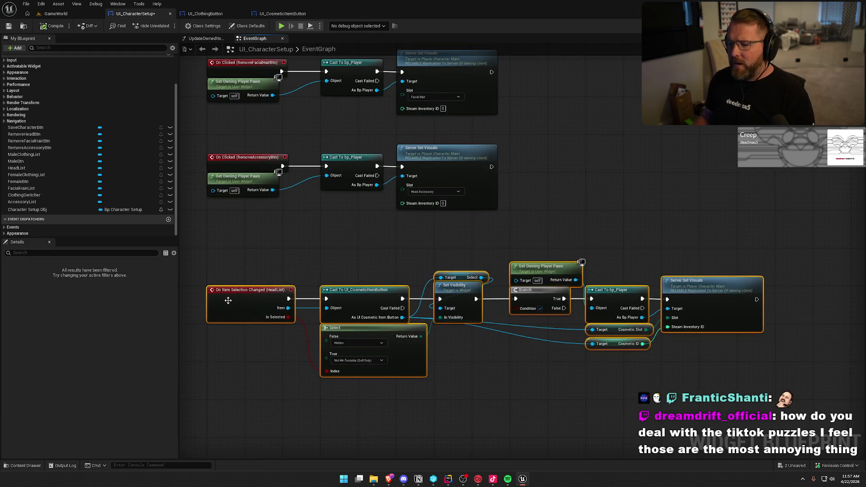
pyautogui.moveTo(228, 300); pyautogui.dragTo(229, 263)
pyautogui.click(253, 335)
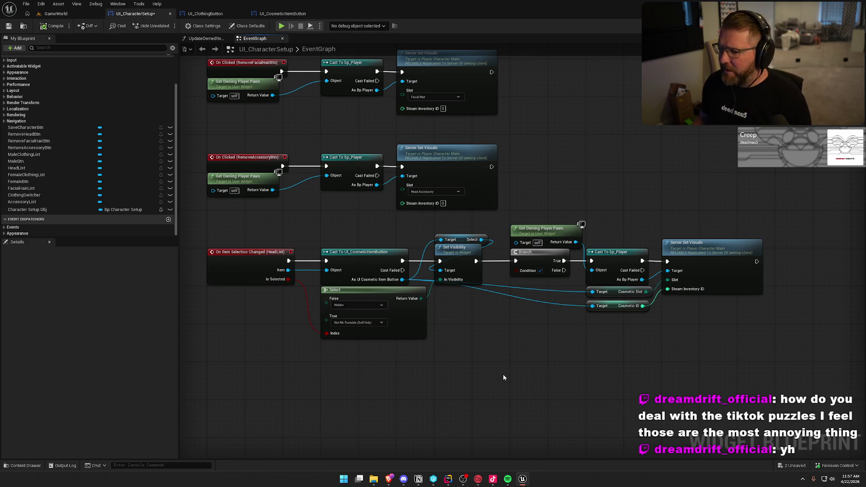
pyautogui.moveTo(517, 362)
pyautogui.mouseDown()
pyautogui.moveTo(521, 423)
pyautogui.moveTo(506, 467)
pyautogui.moveTo(530, 323)
pyautogui.moveTo(496, 311)
pyautogui.moveTo(523, 321)
pyautogui.mouseUp()
pyautogui.hotkey('ctrl', 's')
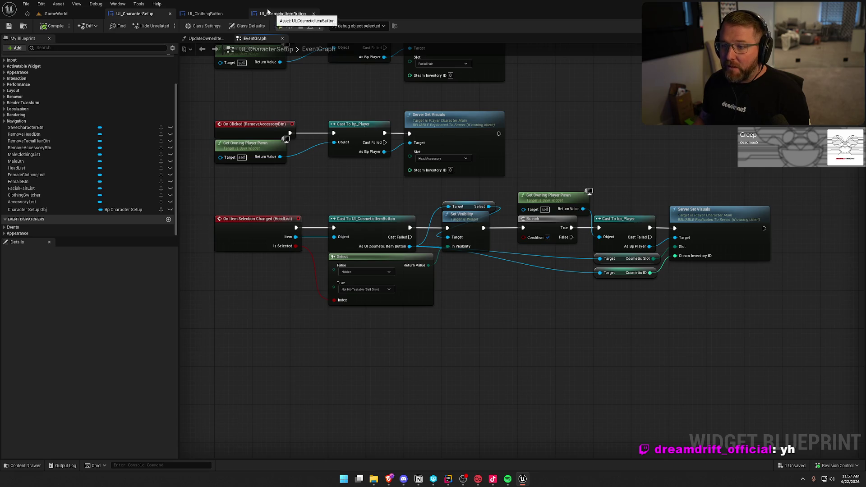
pyautogui.moveTo(280, 15); pyautogui.dragTo(212, 15)
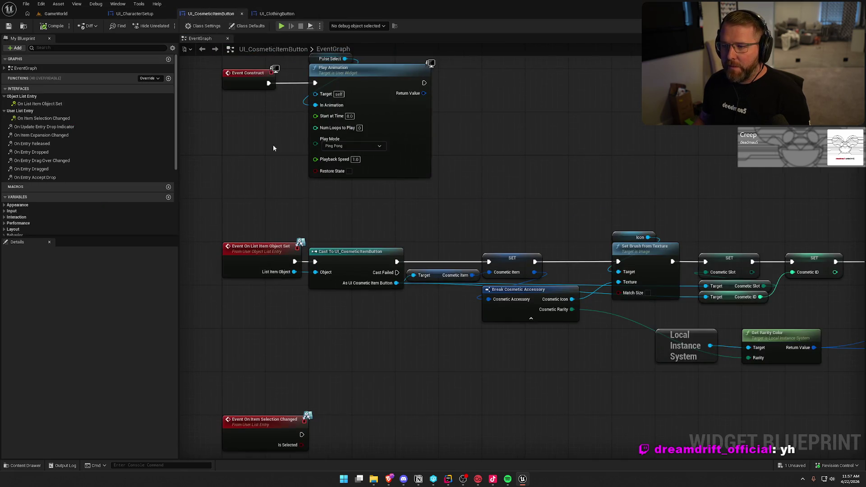
pyautogui.scroll(-2, 481, 151)
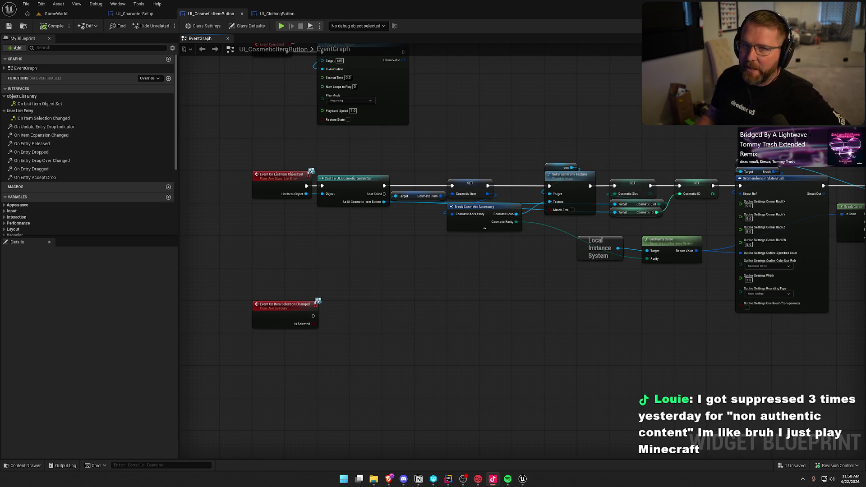
pyautogui.moveTo(496, 293)
pyautogui.mouseDown()
pyautogui.moveTo(450, 264)
pyautogui.moveTo(509, 271)
pyautogui.mouseUp()
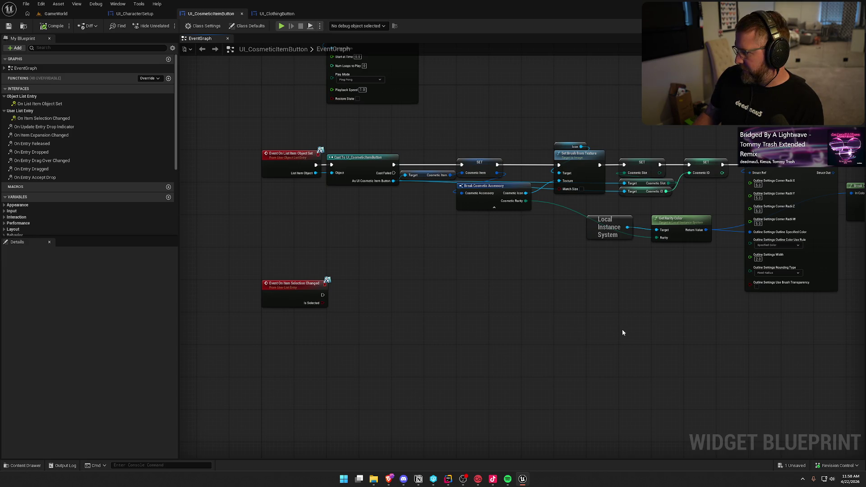
pyautogui.moveTo(486, 310)
pyautogui.mouseDown()
pyautogui.moveTo(450, 317)
pyautogui.moveTo(475, 323)
pyautogui.mouseUp()
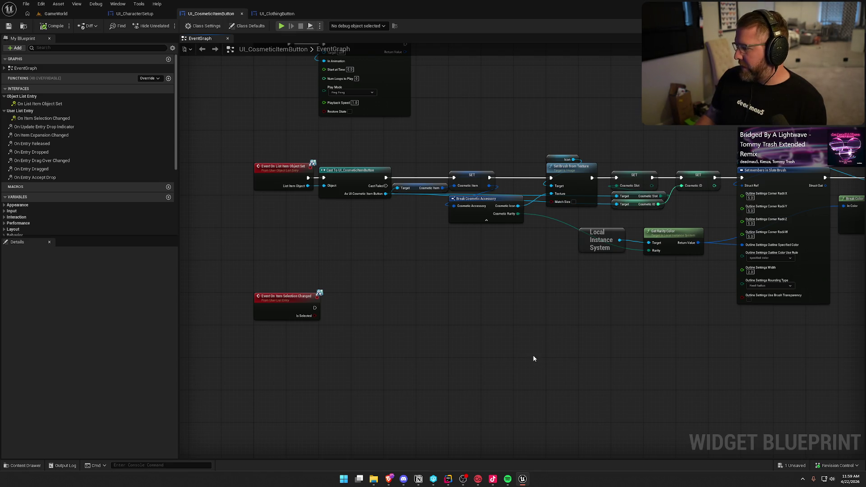
pyautogui.moveTo(529, 371)
pyautogui.mouseDown()
pyautogui.moveTo(406, 348)
pyautogui.moveTo(447, 370)
pyautogui.mouseUp()
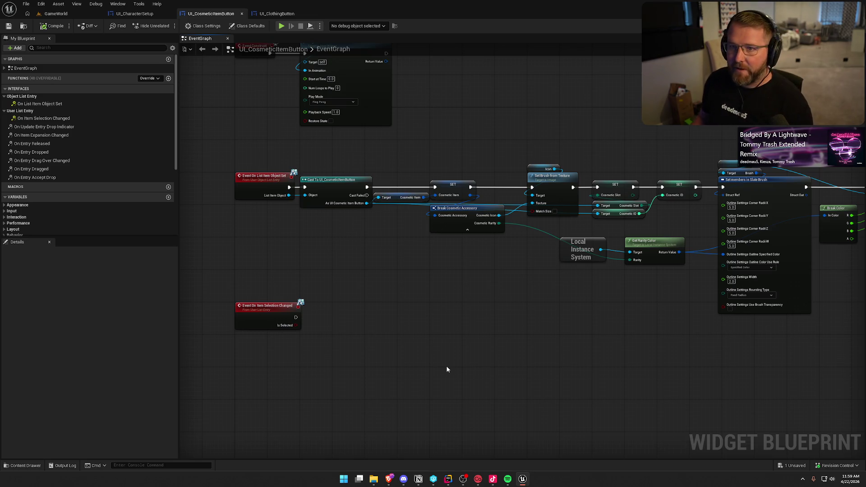
pyautogui.moveTo(394, 340); pyautogui.dragTo(319, 298)
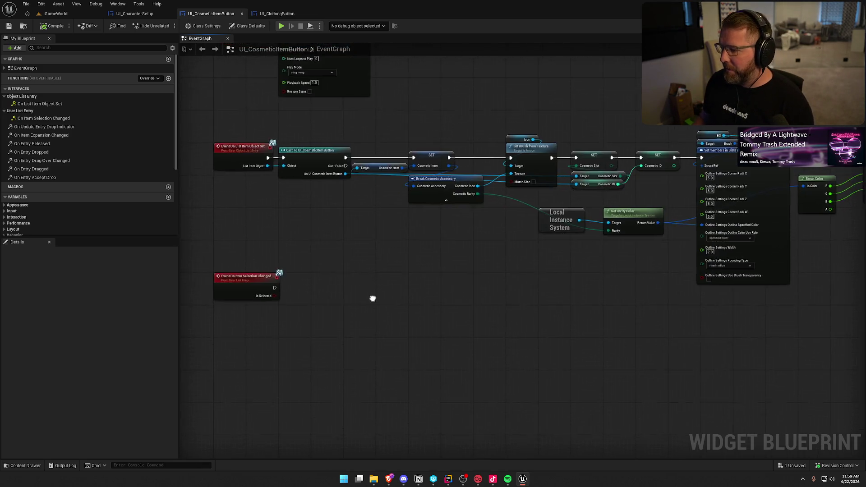
pyautogui.scroll(2, 398, 316)
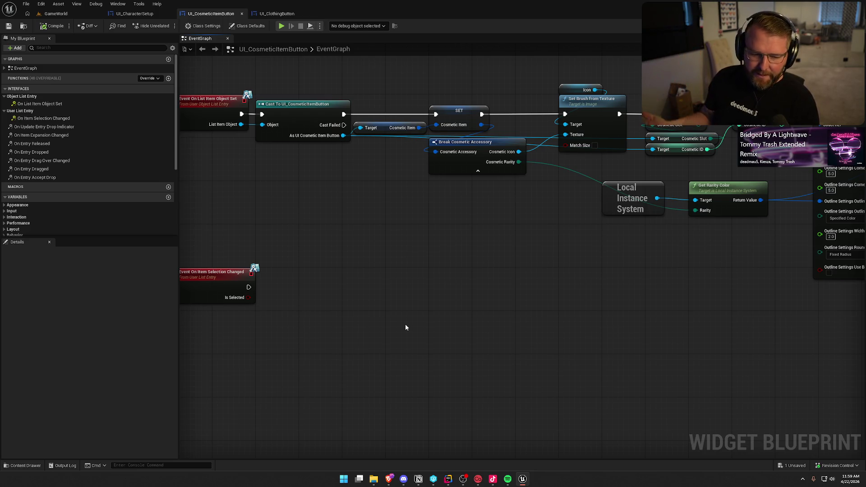
pyautogui.moveTo(405, 324)
pyautogui.mouseDown()
pyautogui.moveTo(459, 315)
pyautogui.moveTo(436, 301)
pyautogui.mouseUp()
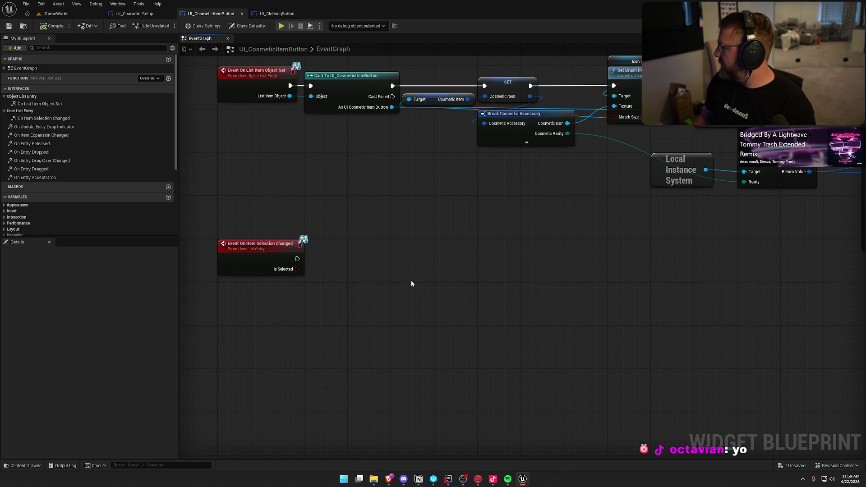
pyautogui.moveTo(410, 281); pyautogui.dragTo(429, 263)
pyautogui.moveTo(372, 288)
pyautogui.mouseDown()
pyautogui.moveTo(402, 284)
pyautogui.moveTo(410, 267)
pyautogui.moveTo(375, 242)
pyautogui.moveTo(208, 249)
pyautogui.moveTo(473, 288)
pyautogui.mouseUp()
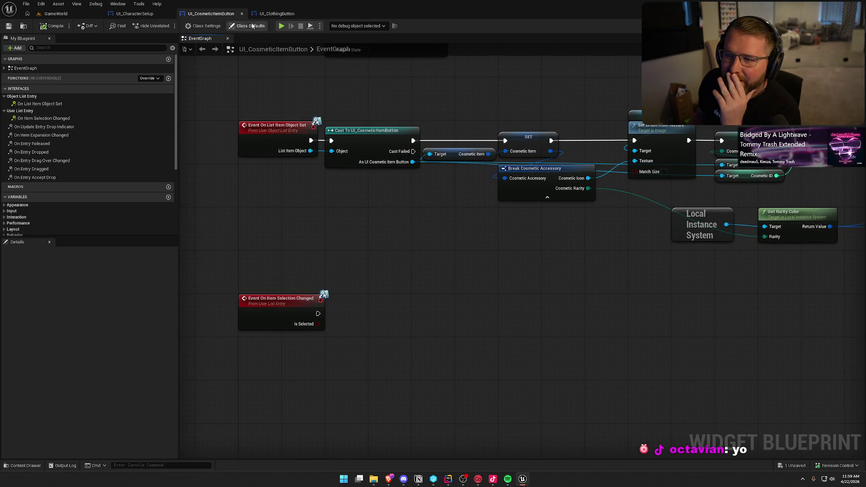
pyautogui.click(131, 14)
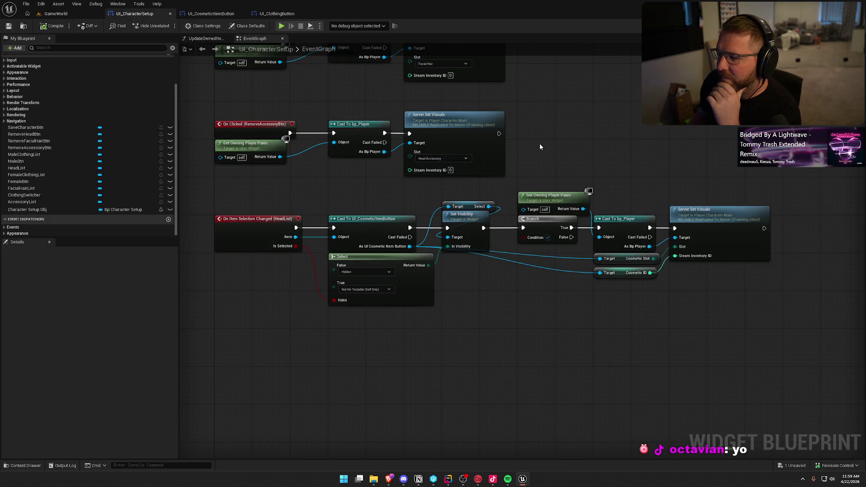
# - Select the whole HeadList selection-changed chain and locate the selection event in UI_CosmeticItemButton
pyautogui.moveTo(213, 186); pyautogui.dragTo(716, 370)
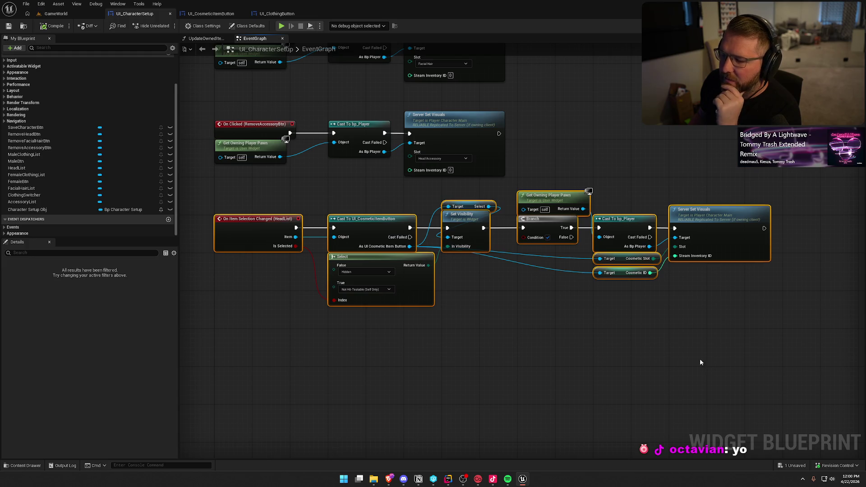
pyautogui.click(225, 13)
pyautogui.moveTo(249, 184); pyautogui.dragTo(345, 319)
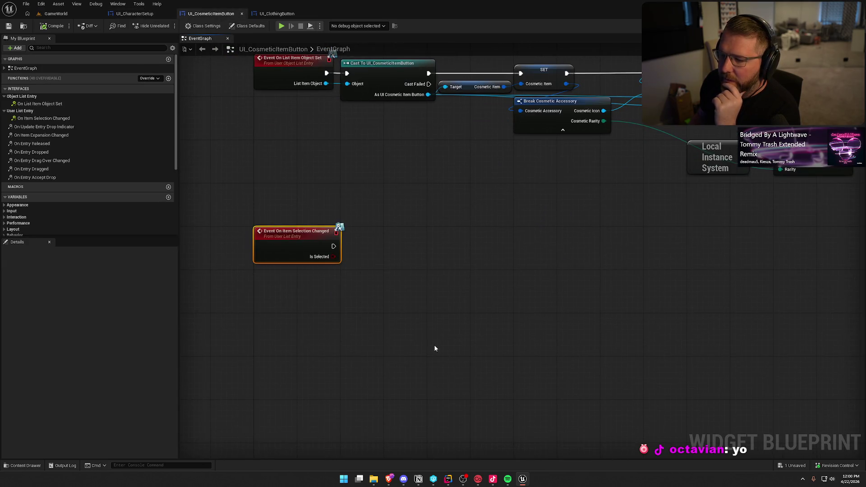
pyautogui.moveTo(398, 299); pyautogui.dragTo(401, 313)
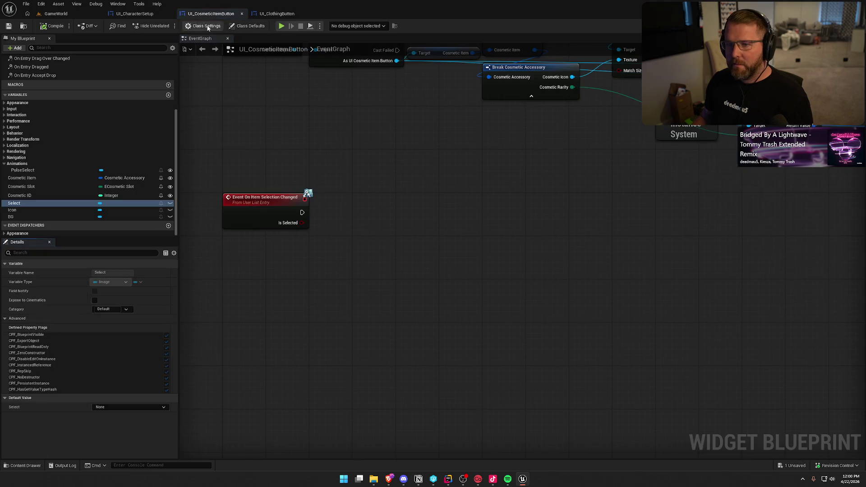
# - Cut the chain, delete the leftover HeadList event, and paste the nodes into UI_CosmeticItemButton
pyautogui.click(135, 13)
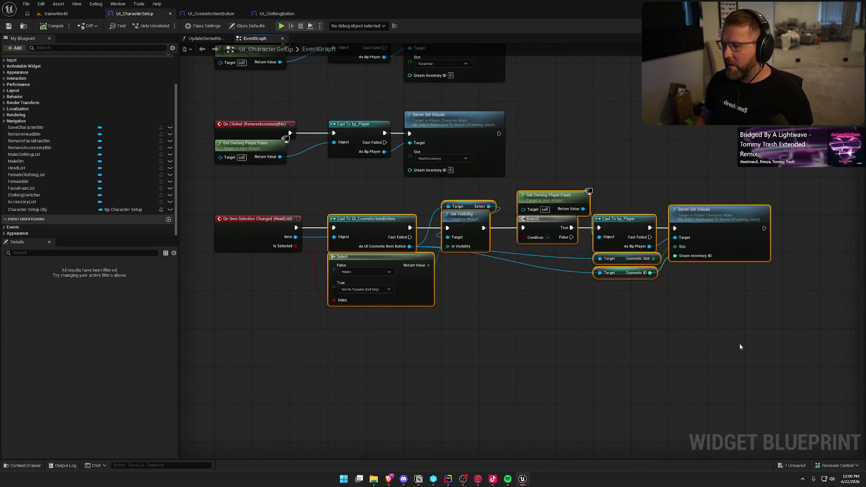
pyautogui.press('Delete')
pyautogui.click(291, 235)
pyautogui.press('Delete')
pyautogui.moveTo(311, 236); pyautogui.dragTo(369, 255)
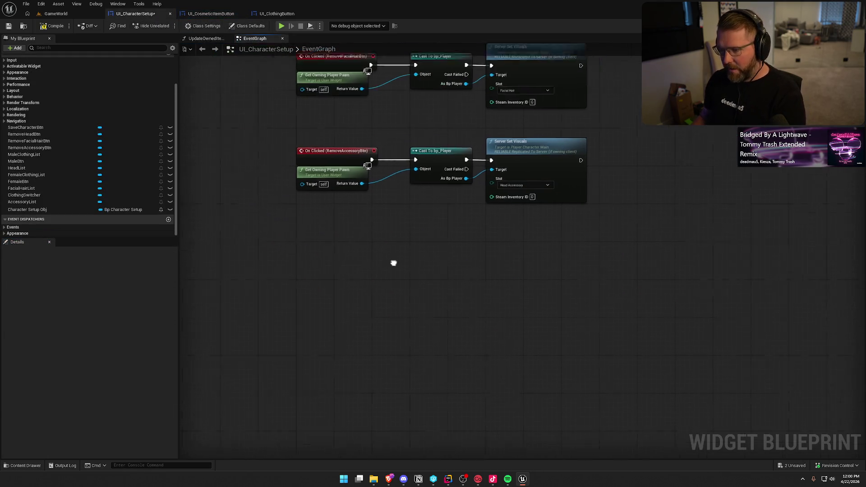
pyautogui.click(210, 13)
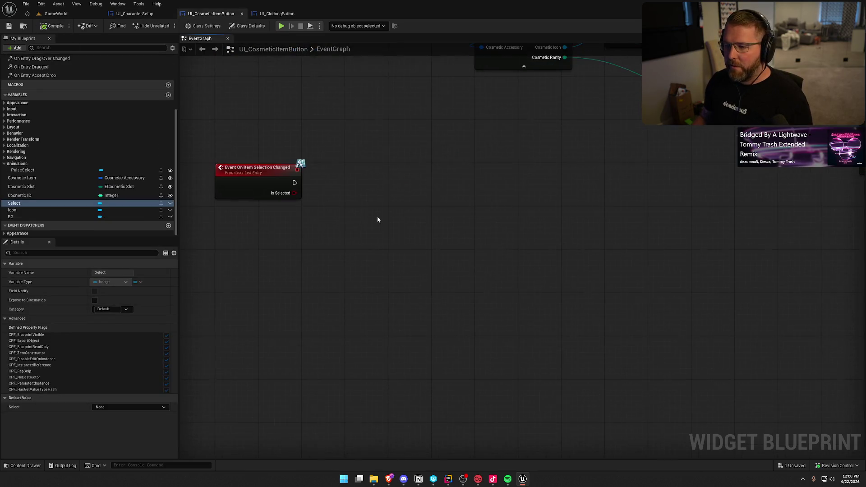
pyautogui.hotkey('ctrl', 'v')
# - Wire Event On Item Selection Changed into the pasted chain and line the nodes up beside it
pyautogui.moveTo(328, 271); pyautogui.dragTo(425, 233)
pyautogui.moveTo(293, 183); pyautogui.dragTo(348, 232)
pyautogui.moveTo(244, 170); pyautogui.dragTo(242, 218)
pyautogui.moveTo(226, 180); pyautogui.dragTo(723, 401)
pyautogui.moveTo(245, 231)
pyautogui.mouseDown()
pyautogui.moveTo(247, 186)
pyautogui.moveTo(288, 246)
pyautogui.moveTo(359, 176)
pyautogui.moveTo(356, 205)
pyautogui.moveTo(401, 253)
pyautogui.mouseUp()
pyautogui.click(261, 207)
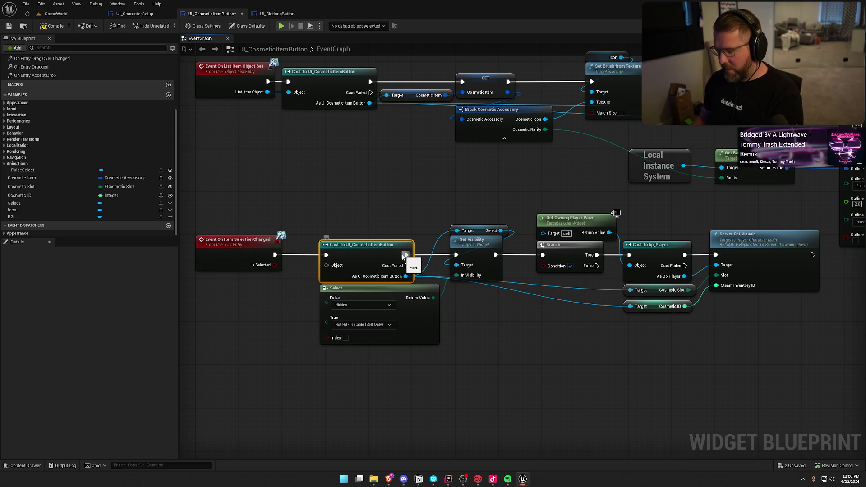
# - Replace the Cast with the button's own Select getter and wire Is Selected into the Branch
pyautogui.press('Delete')
pyautogui.click(22, 204)
pyautogui.moveTo(22, 206); pyautogui.dragTo(439, 210)
pyautogui.click(489, 230)
pyautogui.press('Delete')
pyautogui.moveTo(456, 255)
pyautogui.mouseDown()
pyautogui.moveTo(355, 262)
pyautogui.moveTo(275, 255)
pyautogui.moveTo(326, 338)
pyautogui.mouseUp()
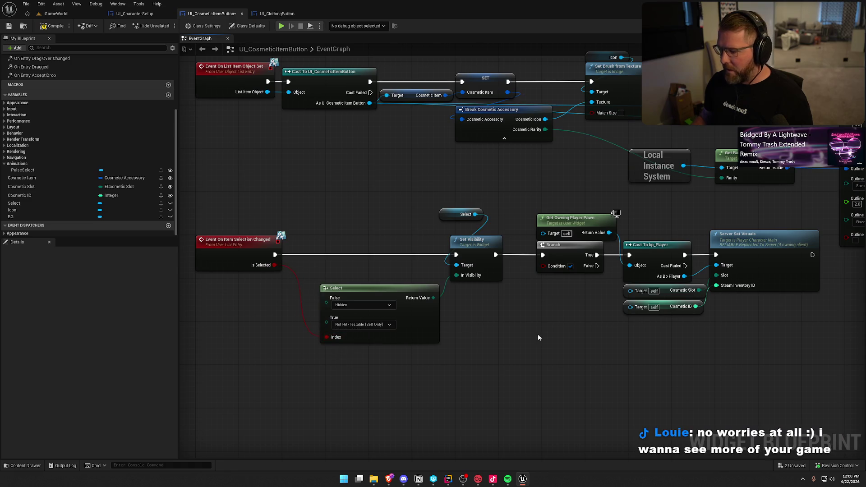
pyautogui.moveTo(543, 266); pyautogui.dragTo(275, 265)
# - Shift the node chain left toward the event and reposition the Select getter
pyautogui.moveTo(352, 202)
pyautogui.mouseDown()
pyautogui.moveTo(585, 355)
pyautogui.moveTo(737, 386)
pyautogui.mouseUp()
pyautogui.moveTo(463, 244); pyautogui.dragTo(339, 246)
pyautogui.moveTo(334, 215); pyautogui.dragTo(333, 231)
pyautogui.click(440, 344)
pyautogui.moveTo(440, 343)
pyautogui.mouseDown()
pyautogui.moveTo(448, 286)
pyautogui.moveTo(459, 297)
pyautogui.mouseUp()
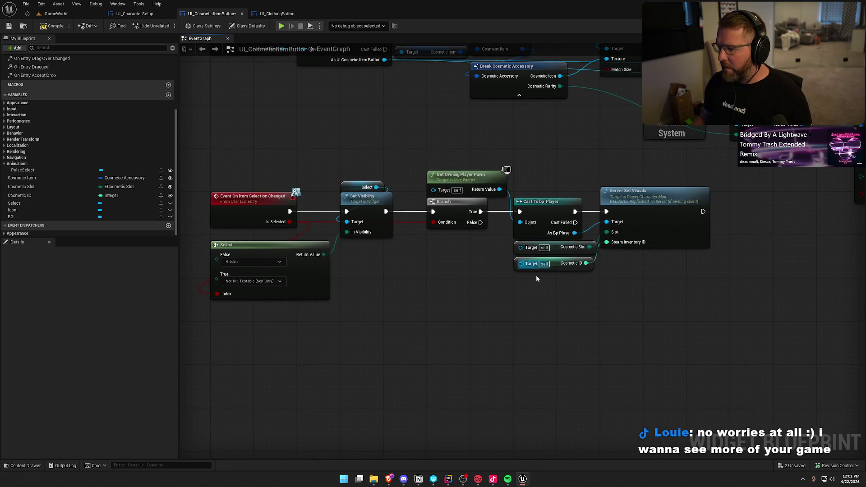
# - Feed Server Set Visuals the button's own Cosmetic Slot and Cosmetic ID getters, then compile and save
pyautogui.moveTo(27, 188)
pyautogui.mouseDown()
pyautogui.moveTo(419, 285)
pyautogui.moveTo(181, 243)
pyautogui.moveTo(500, 293)
pyautogui.moveTo(607, 242)
pyautogui.mouseUp()
pyautogui.moveTo(435, 285)
pyautogui.mouseDown()
pyautogui.moveTo(541, 261)
pyautogui.moveTo(606, 232)
pyautogui.mouseUp()
pyautogui.moveTo(564, 279); pyautogui.dragTo(547, 248)
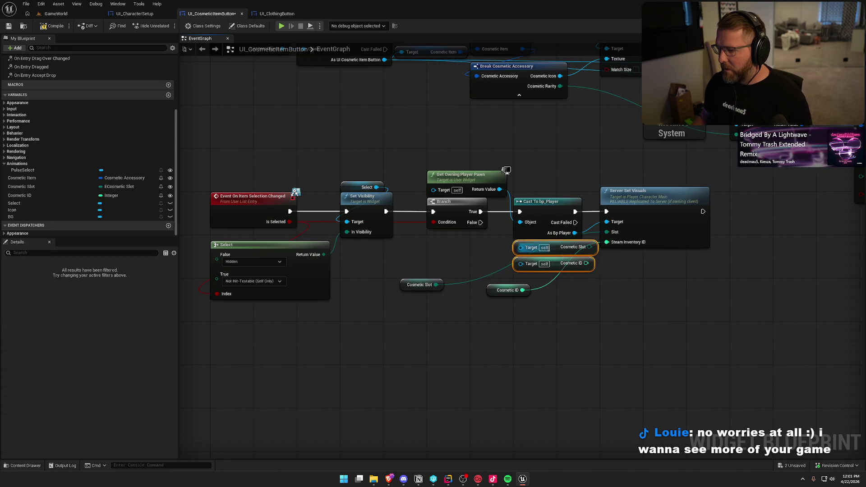
pyautogui.press('Delete')
pyautogui.moveTo(405, 289); pyautogui.dragTo(519, 251)
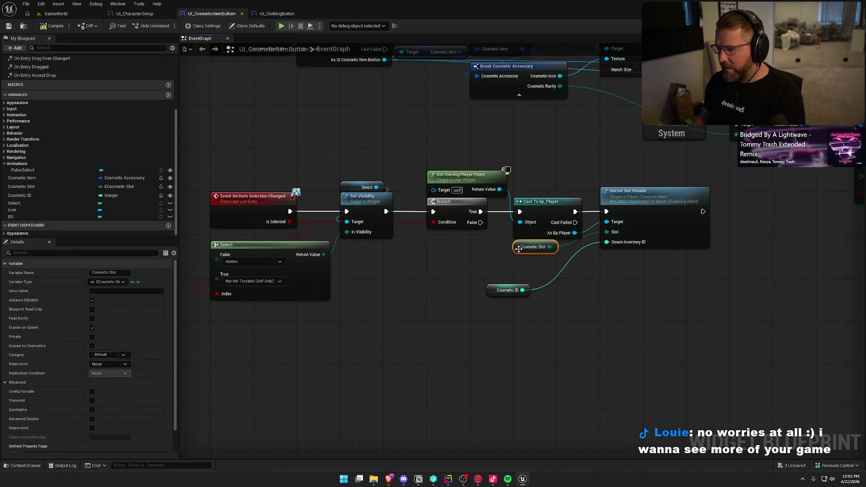
pyautogui.moveTo(502, 291); pyautogui.dragTo(530, 259)
pyautogui.click(509, 289)
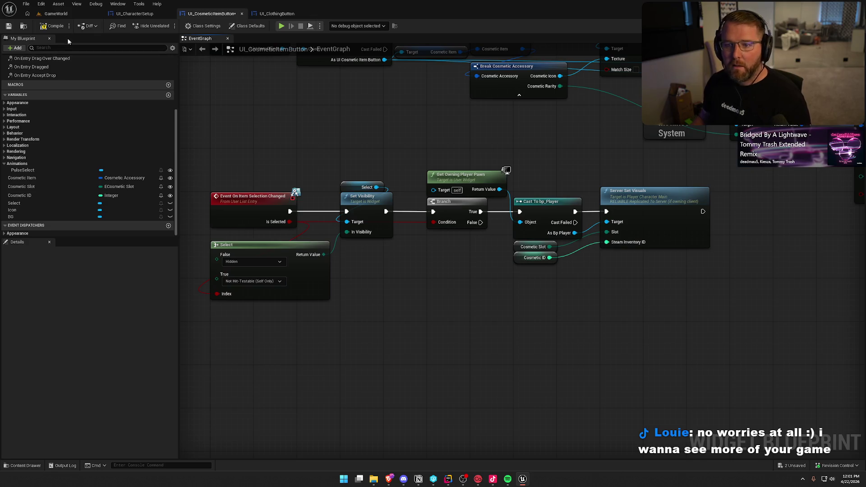
pyautogui.hotkey('ctrl', 's')
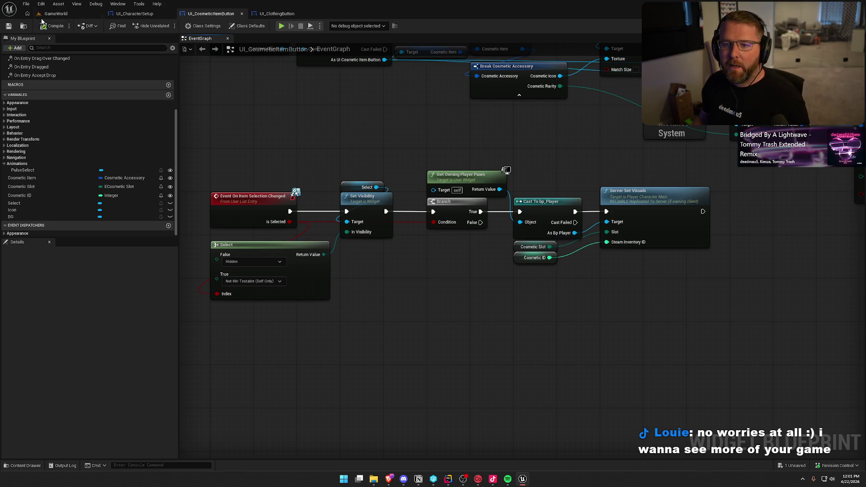
pyautogui.click(56, 13)
# - Fly the GameWorld camera toward the wagons and herd, then start a Play-In-Editor session
pyautogui.moveTo(301, 158)
pyautogui.mouseDown()
pyautogui.moveTo(275, 164)
pyautogui.moveTo(271, 153)
pyautogui.moveTo(280, 149)
pyautogui.moveTo(255, 176)
pyautogui.moveTo(334, 187)
pyautogui.mouseUp()
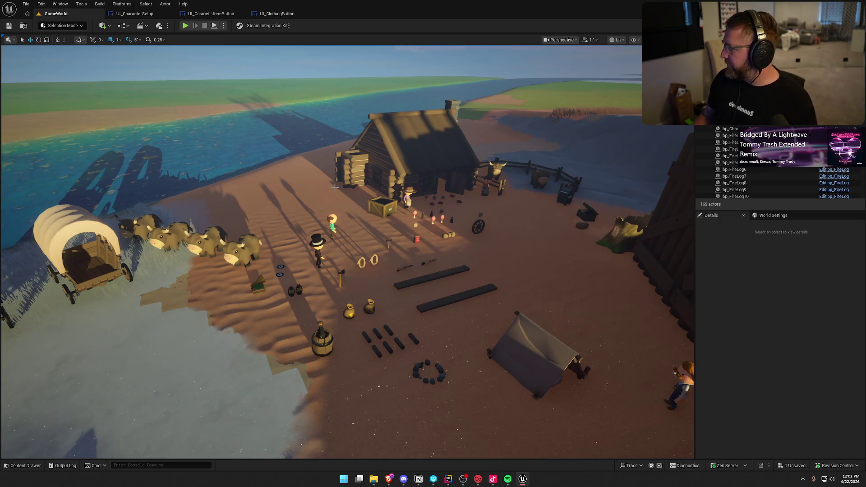
pyautogui.moveTo(358, 184)
pyautogui.mouseDown()
pyautogui.moveTo(347, 180)
pyautogui.moveTo(358, 183)
pyautogui.mouseUp()
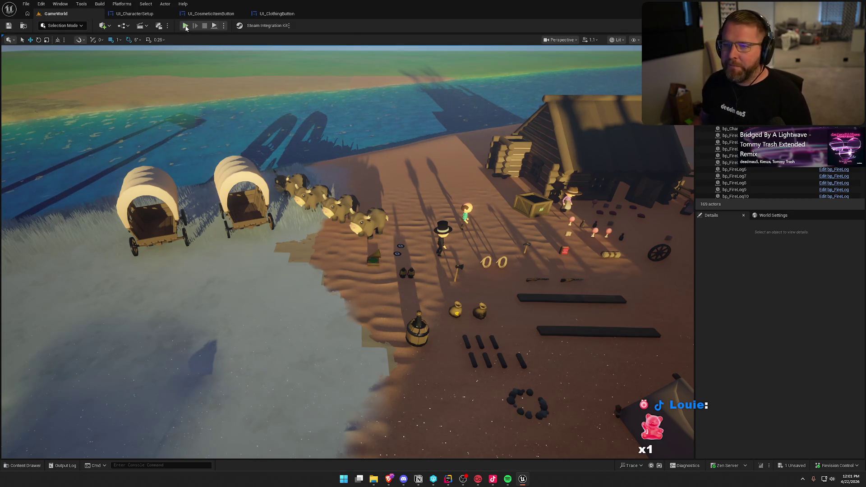
pyautogui.hotkey('alt', 'p')
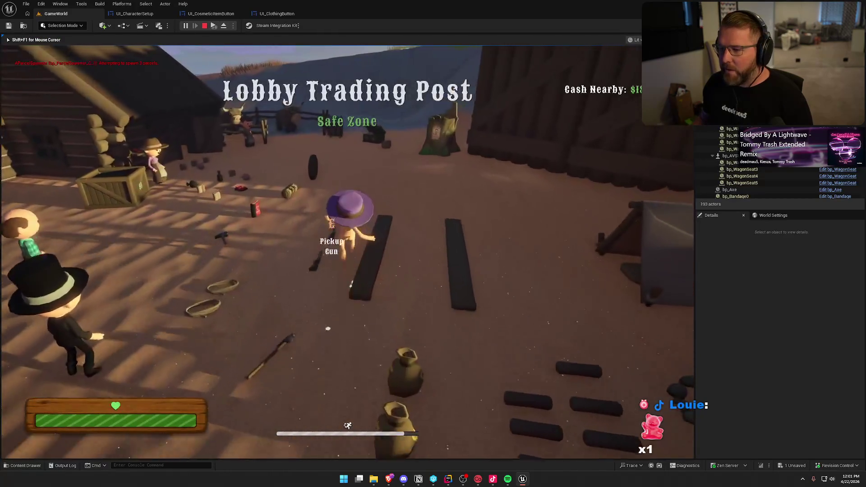
# - Run toward the trading post, open and close the customization menu, and pick up the cosmetic parcel
pyautogui.press('w')
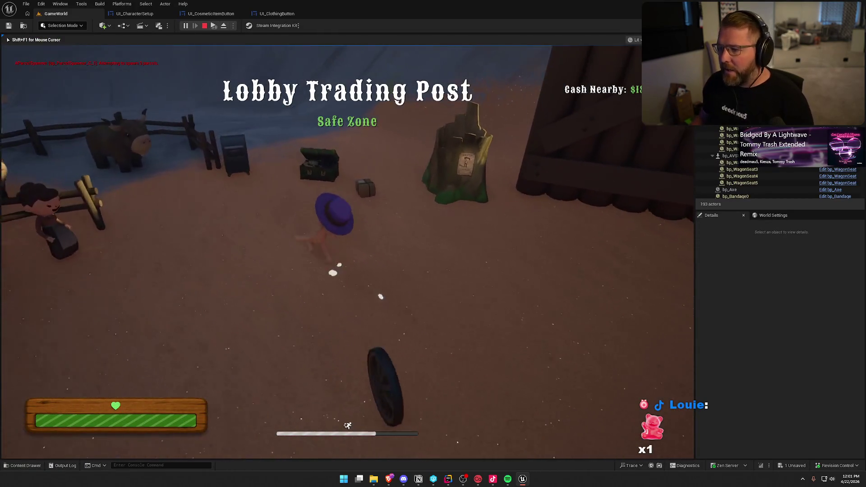
pyautogui.press('e')
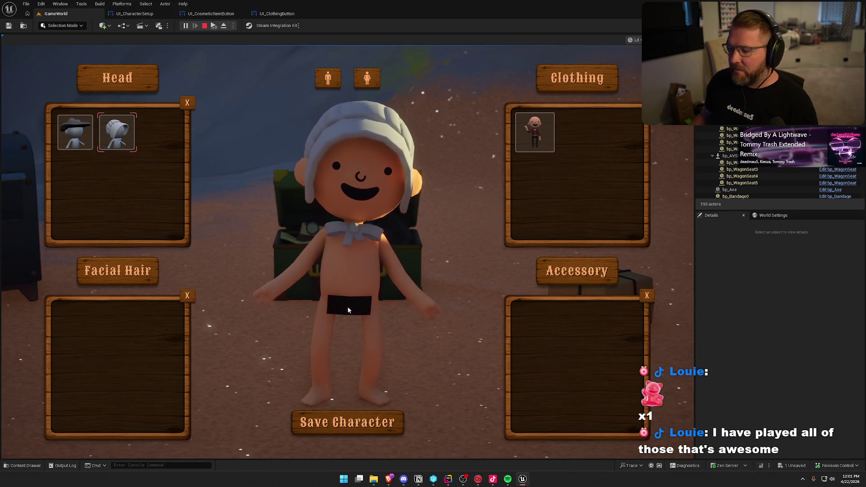
pyautogui.click(356, 424)
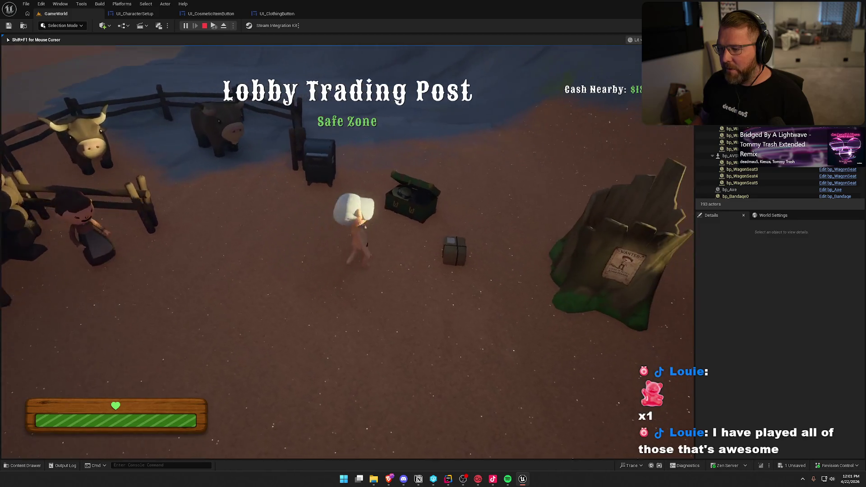
pyautogui.press('e')
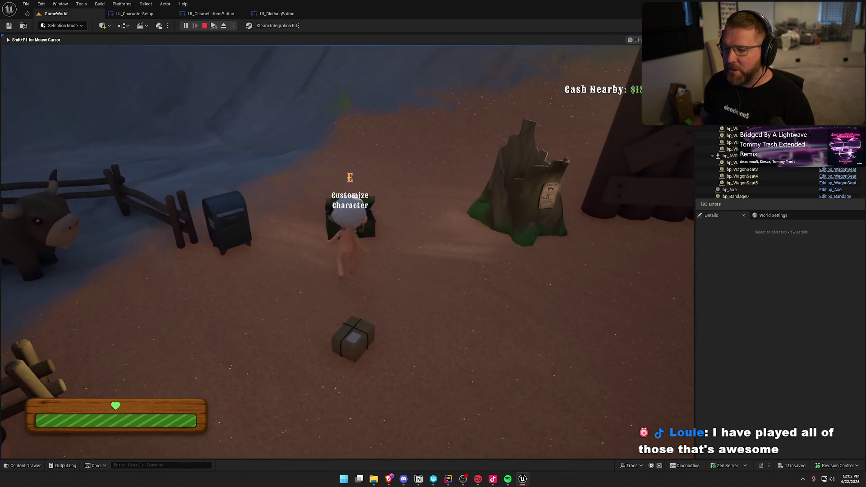
# - Reopen Customize Character, scroll through the Head grid, then stop the play session
pyautogui.press('e')
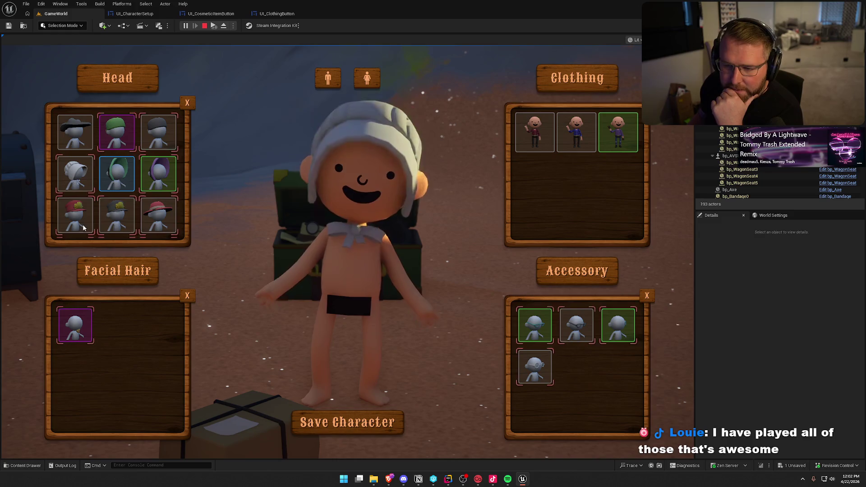
pyautogui.scroll(-1, 120, 211)
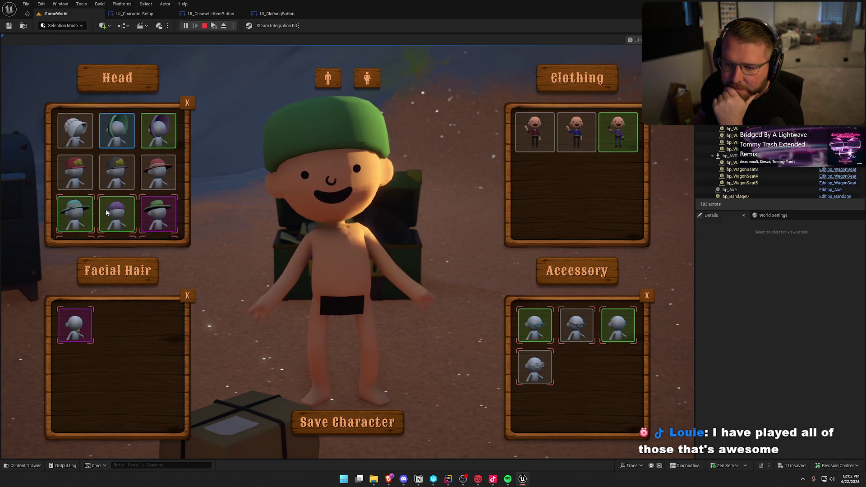
pyautogui.scroll(-1, 120, 211)
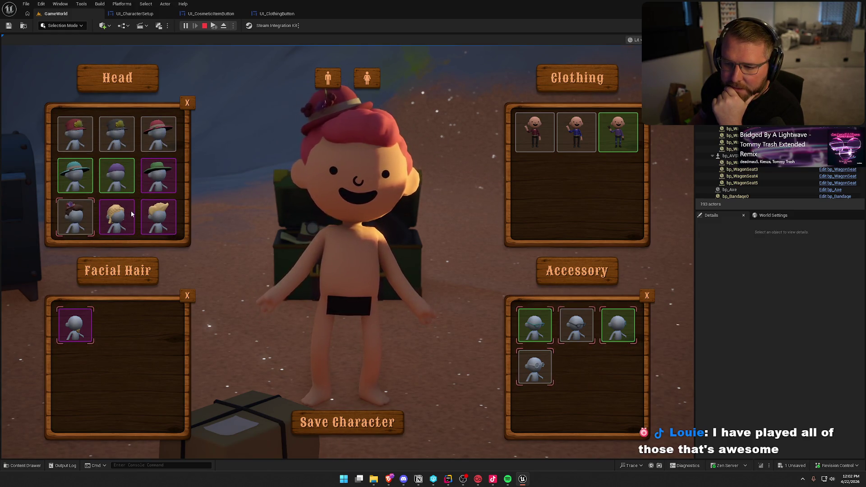
pyautogui.scroll(1, 134, 224)
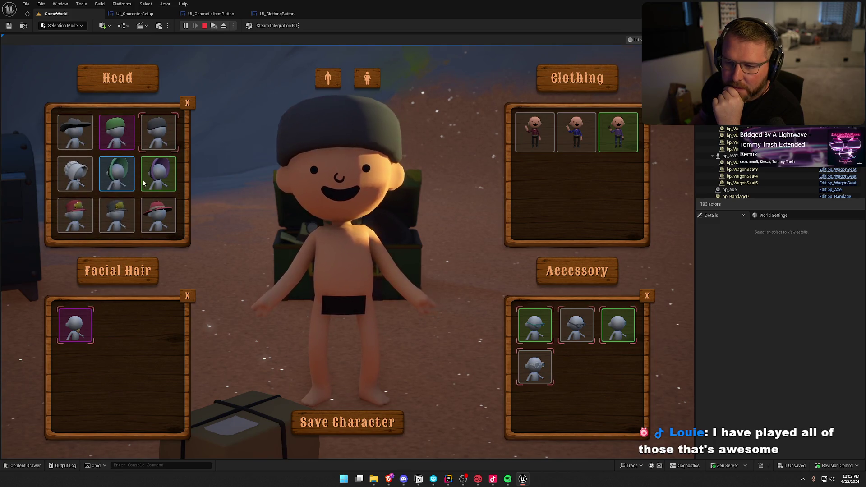
pyautogui.scroll(1, 139, 181)
pyautogui.scroll(1, 80, 219)
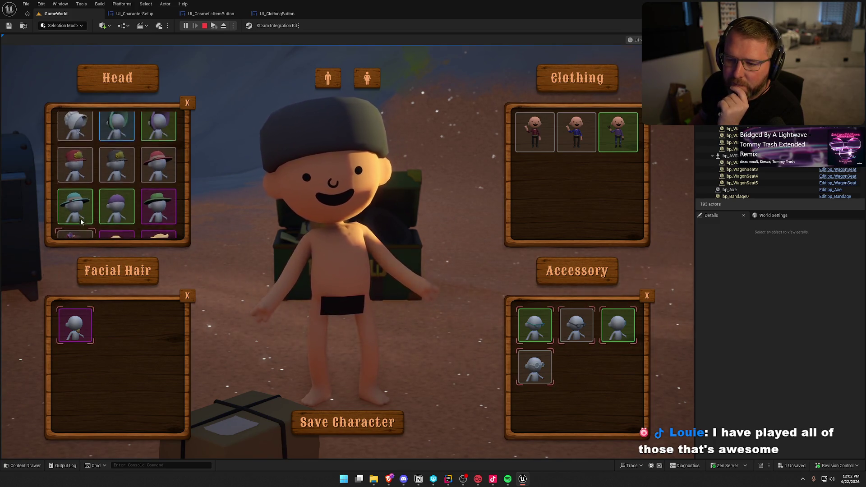
pyautogui.scroll(-2, 82, 216)
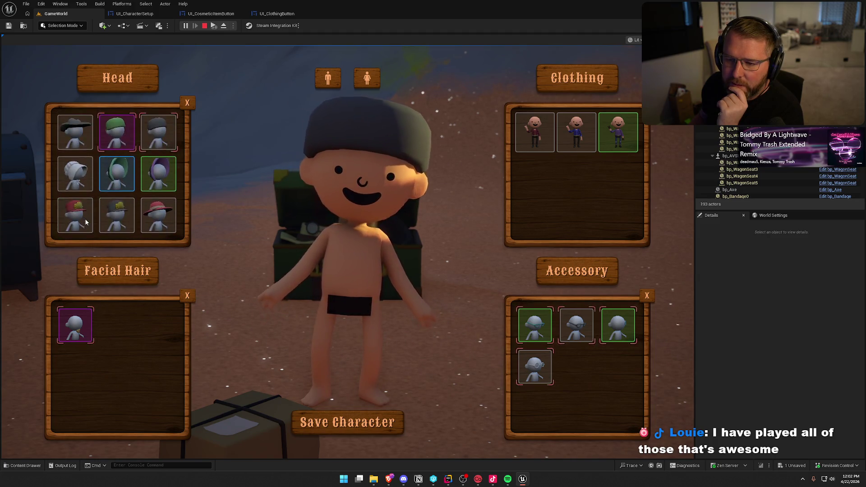
pyautogui.scroll(2, 91, 231)
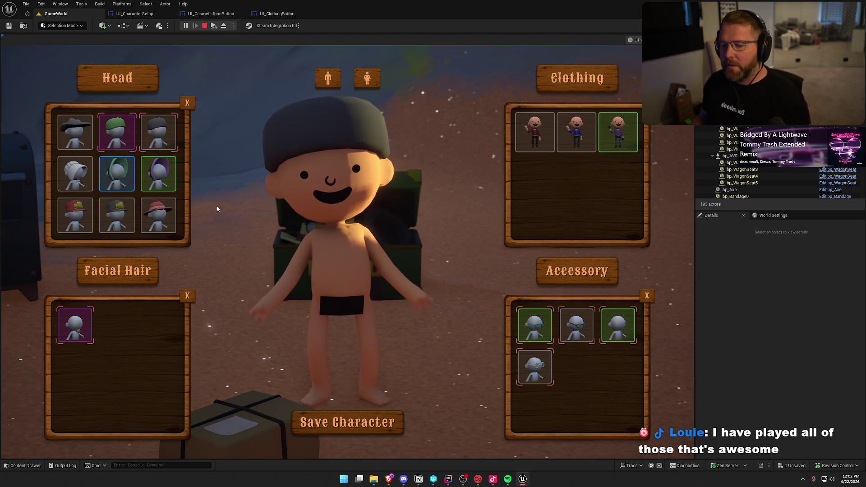
pyautogui.press('Escape')
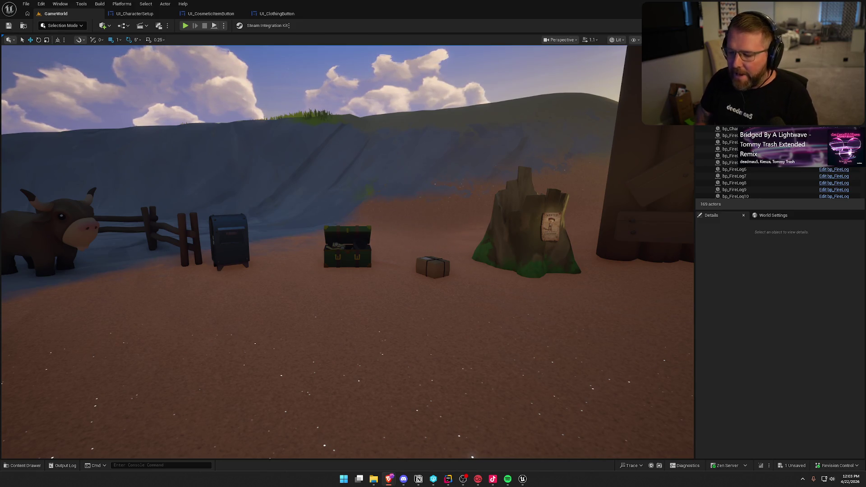
# - Fly the level camera over the wagons, bison and shoreline and start a test play
pyautogui.moveTo(259, 240); pyautogui.dragTo(237, 219)
pyautogui.moveTo(374, 183); pyautogui.dragTo(374, 183)
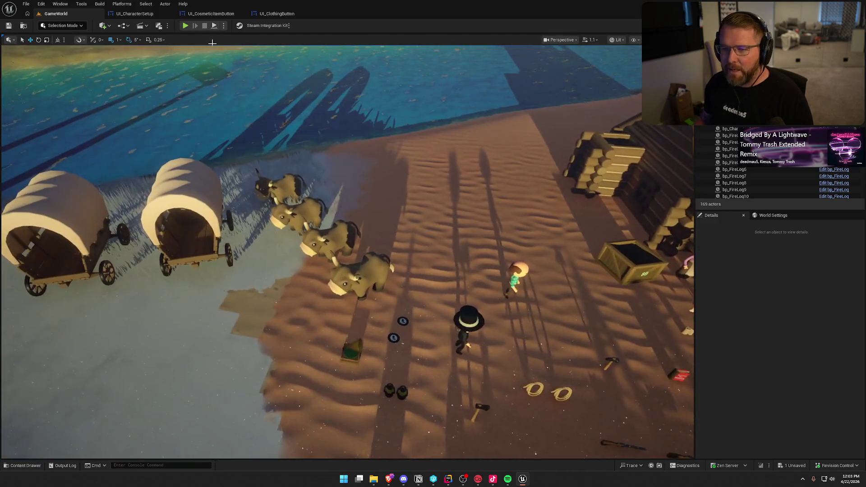
pyautogui.hotkey('alt', 'p')
# - Pick up and drop the money bag, then buy and equip a $20 clothing item
pyautogui.click(243, 206)
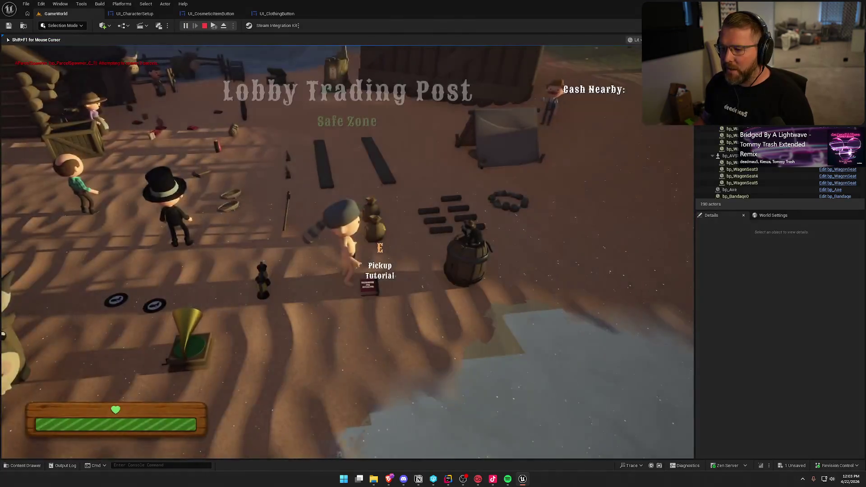
pyautogui.press('e')
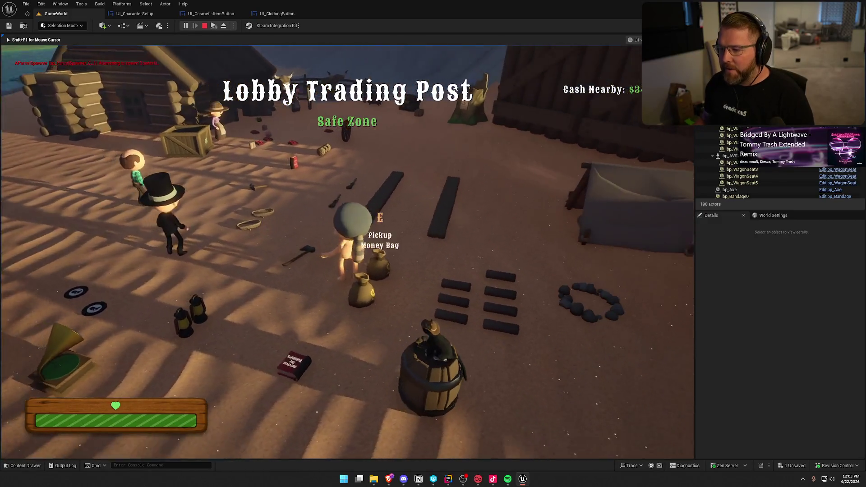
pyautogui.rightClick(347, 251)
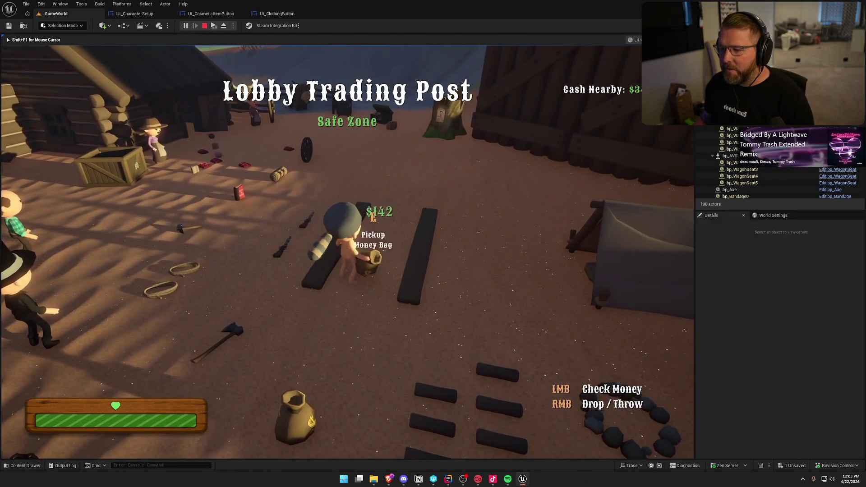
pyautogui.hotkey('shift', 'w')
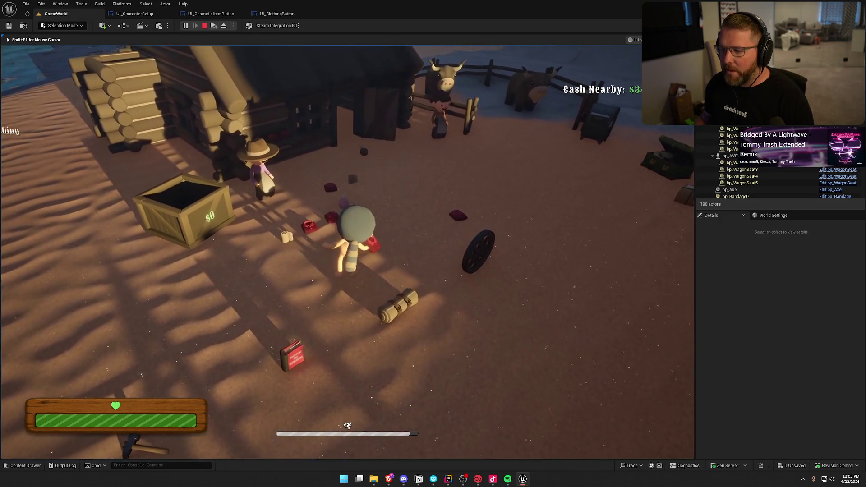
pyautogui.press('e')
pyautogui.click(347, 252)
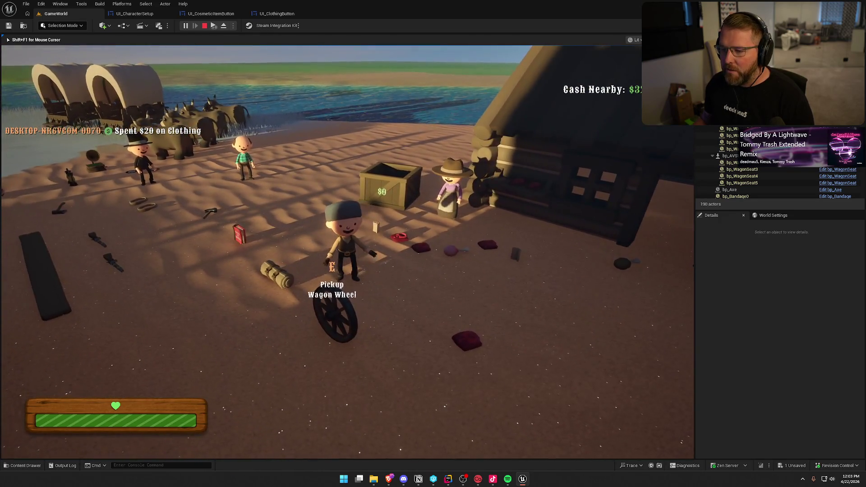
# - Run across the sand past the villagers and log cabin toward the cow pen
pyautogui.hotkey('shift', 'w')
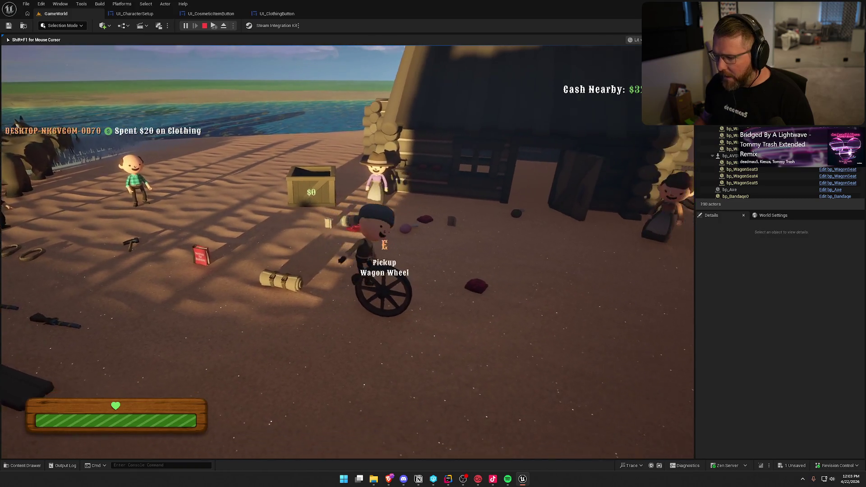
pyautogui.press('w')
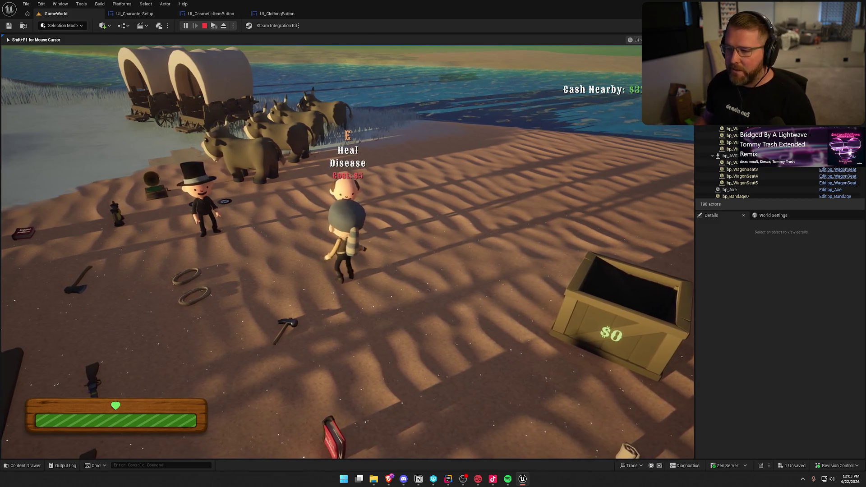
pyautogui.press('a')
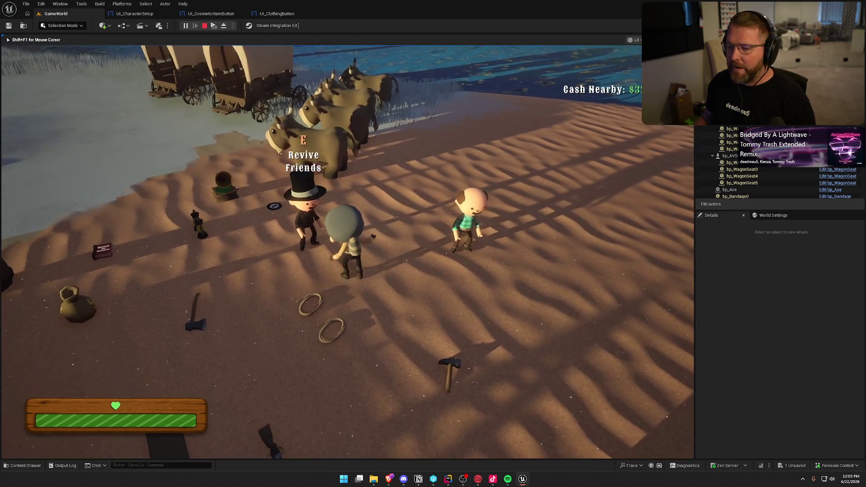
pyautogui.hotkey('shift', 'w')
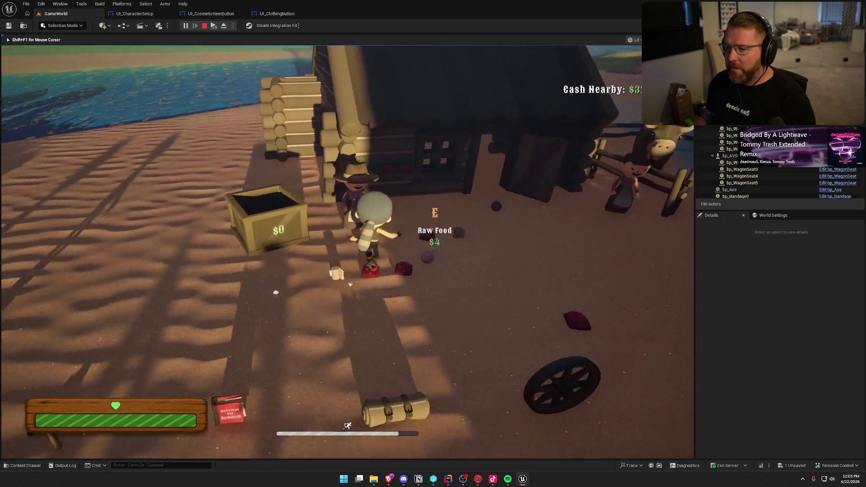
pyautogui.press('w')
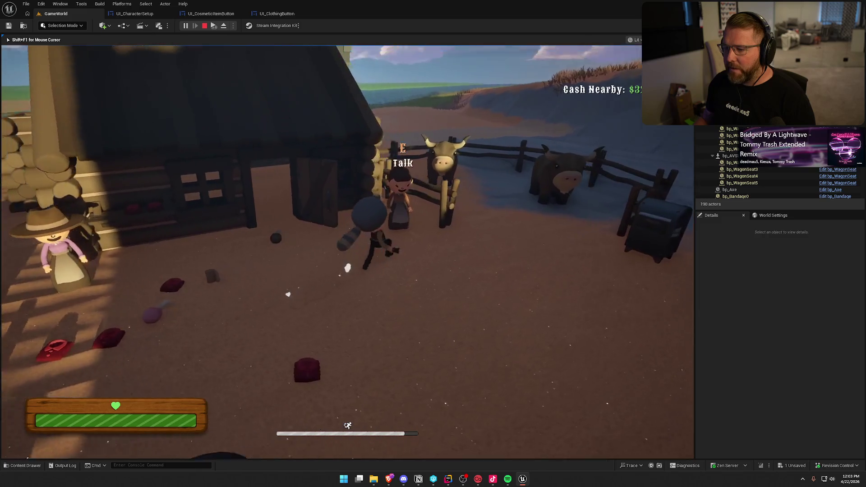
pyautogui.press('w')
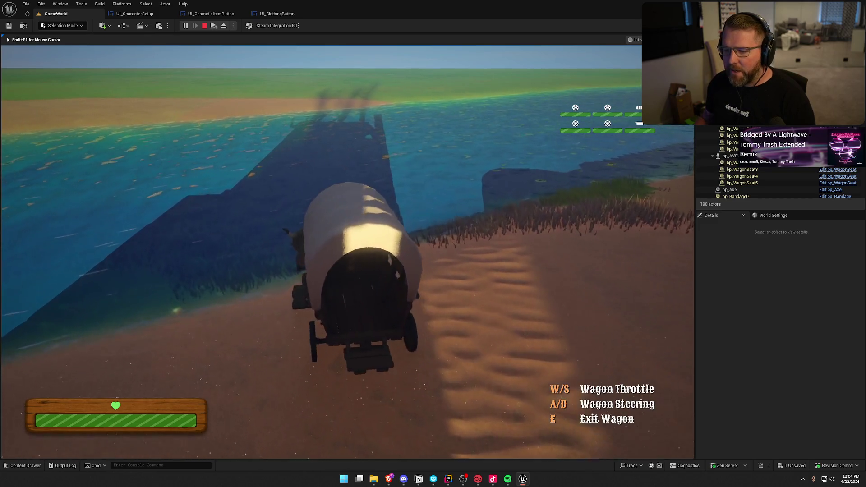
# - Steer the ox wagon through the river, across the sand and along the shore toward the village
pyautogui.press('a')
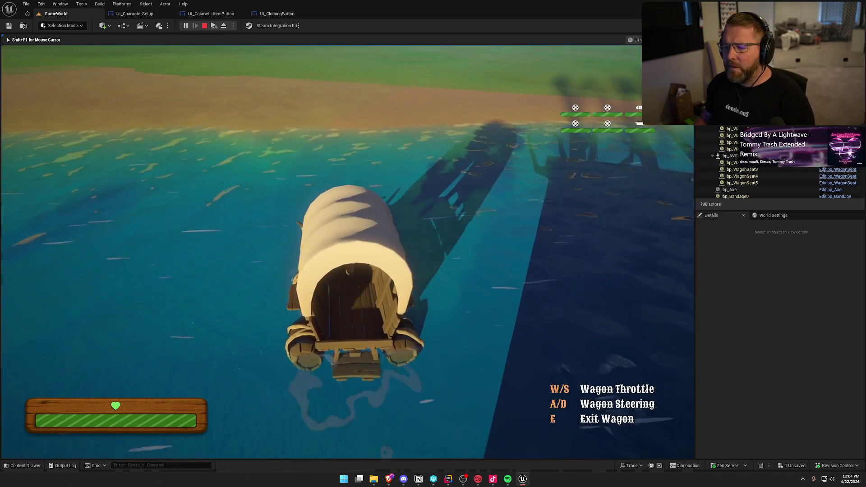
pyautogui.press('a')
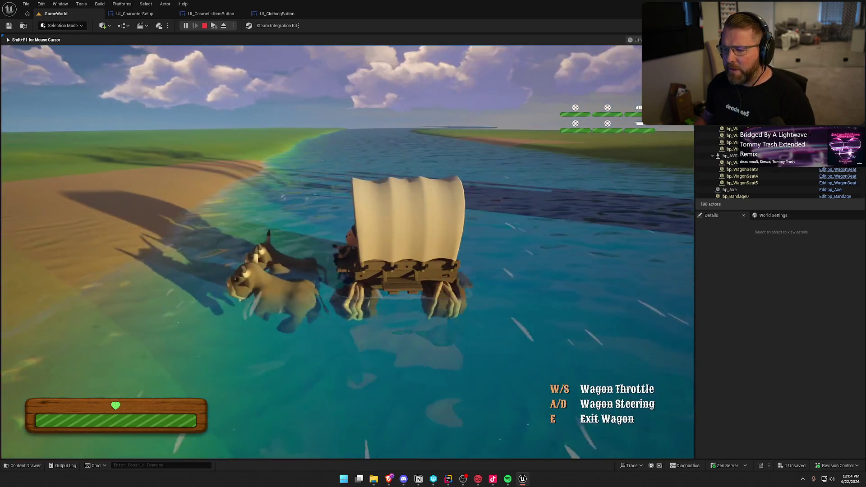
pyautogui.press('a')
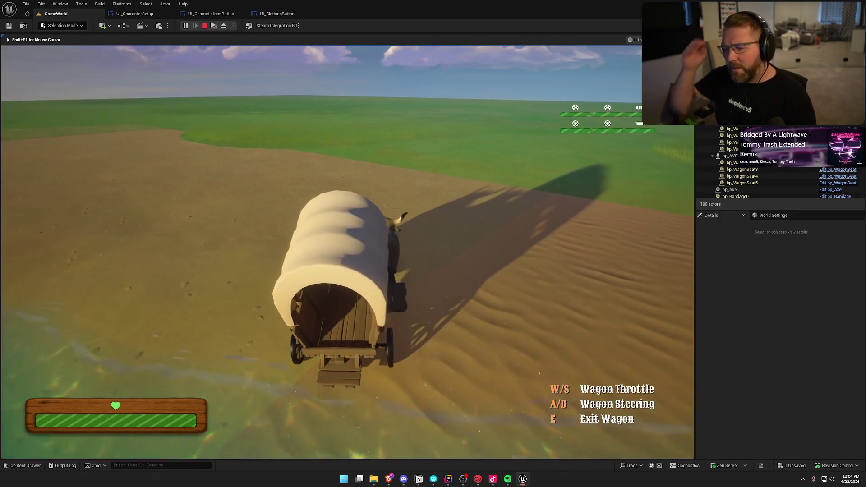
pyautogui.press('w')
pyautogui.press('d')
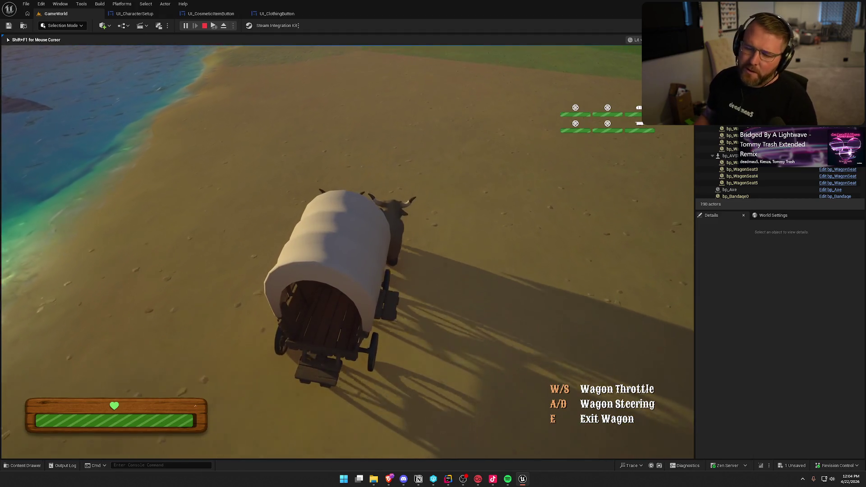
pyautogui.press('d')
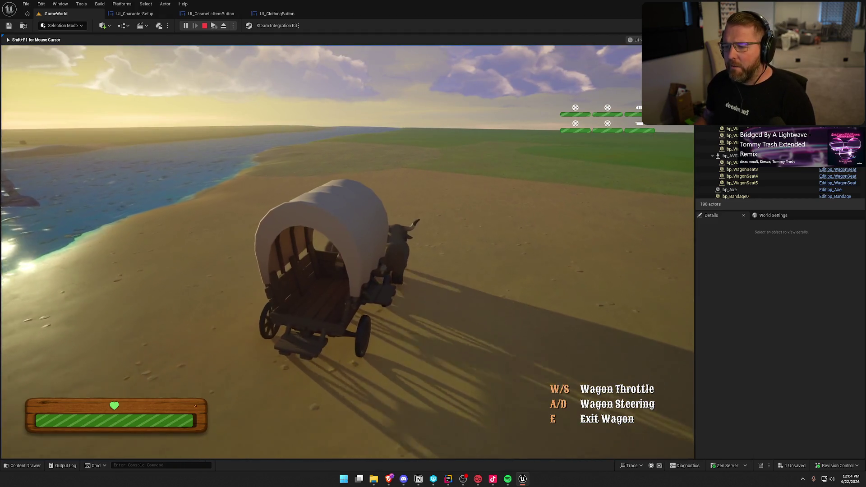
pyautogui.press('a')
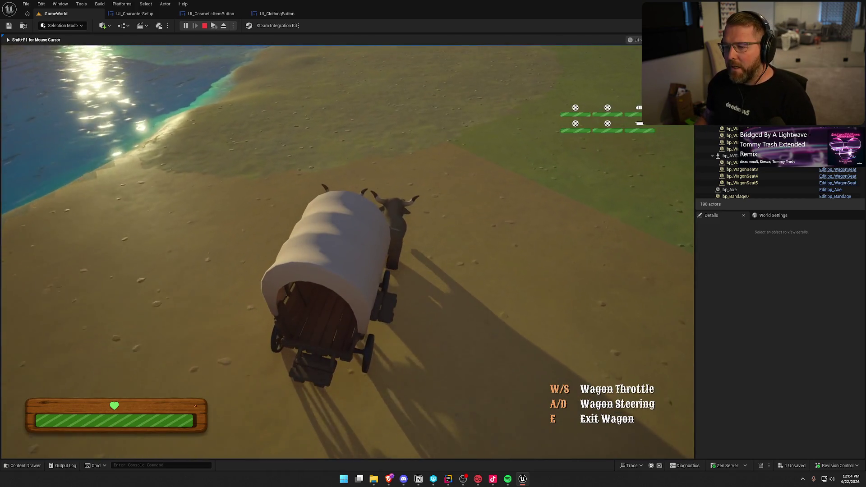
pyautogui.press('d')
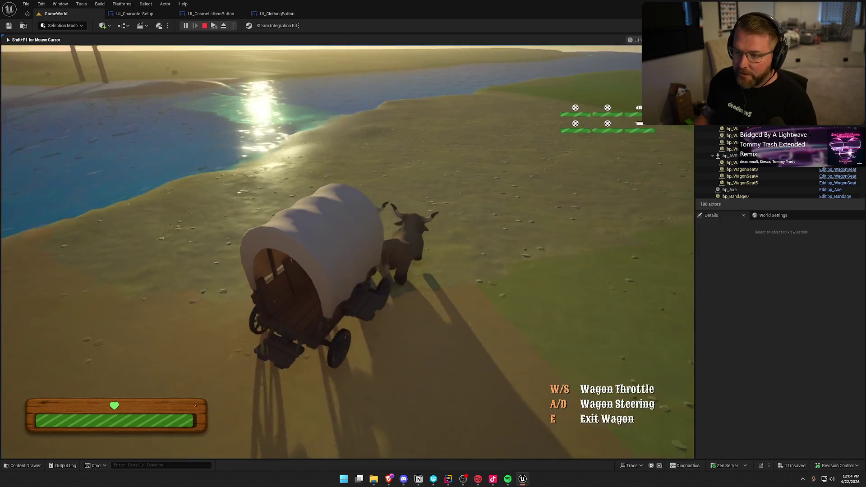
pyautogui.press('a')
pyautogui.press('d')
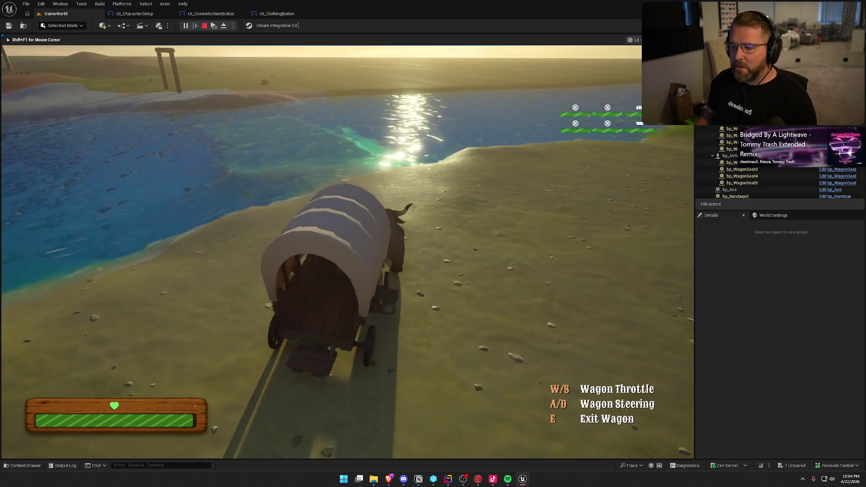
pyautogui.press('a')
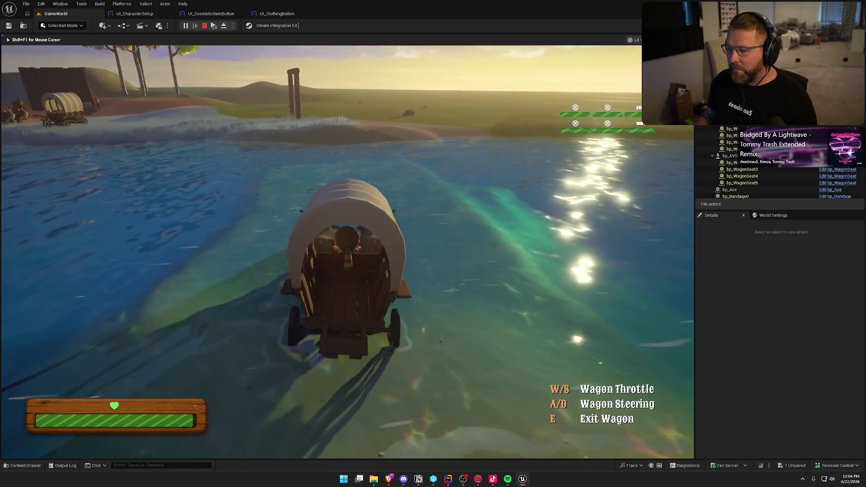
pyautogui.press('d')
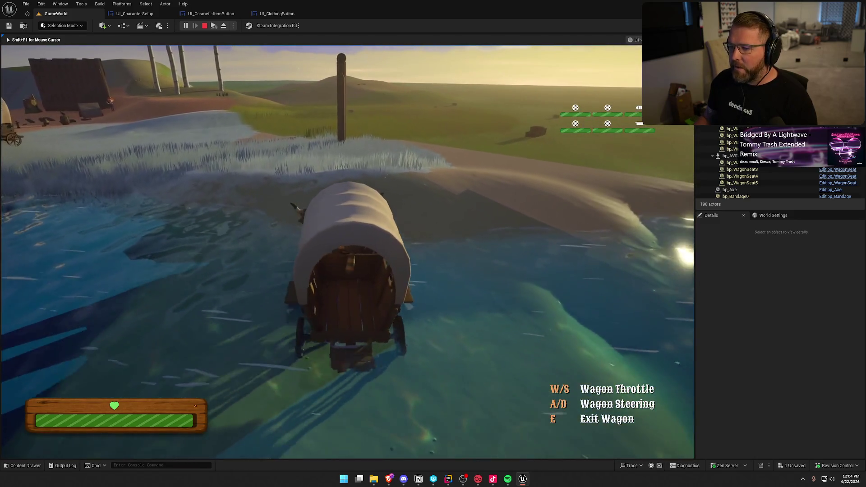
# - Drive the wagon out of the water onto the grass by the village and climb out
pyautogui.press('d')
pyautogui.press('a')
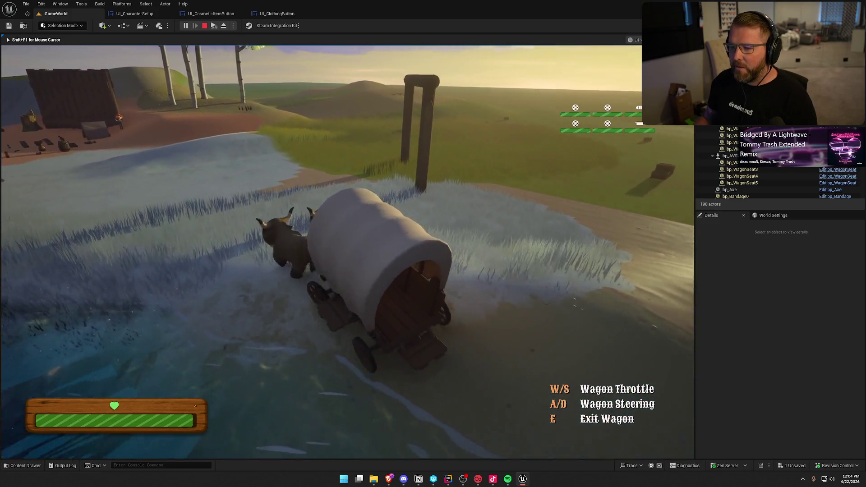
pyautogui.press('w')
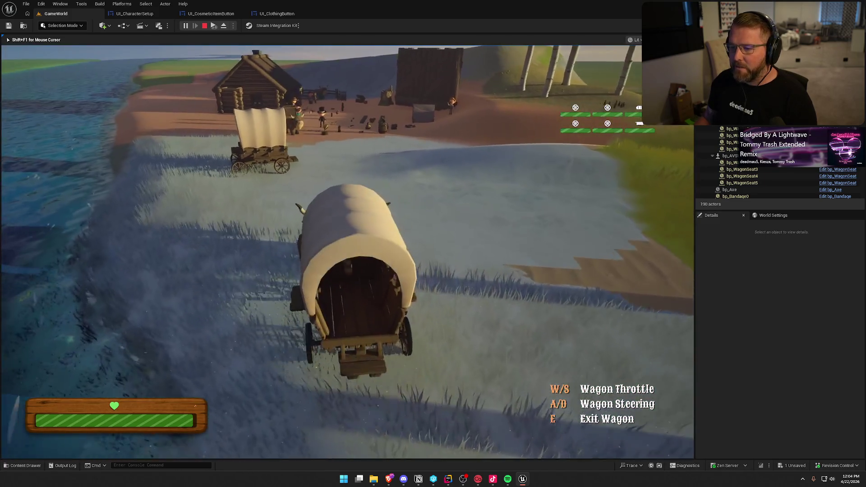
pyautogui.press('w')
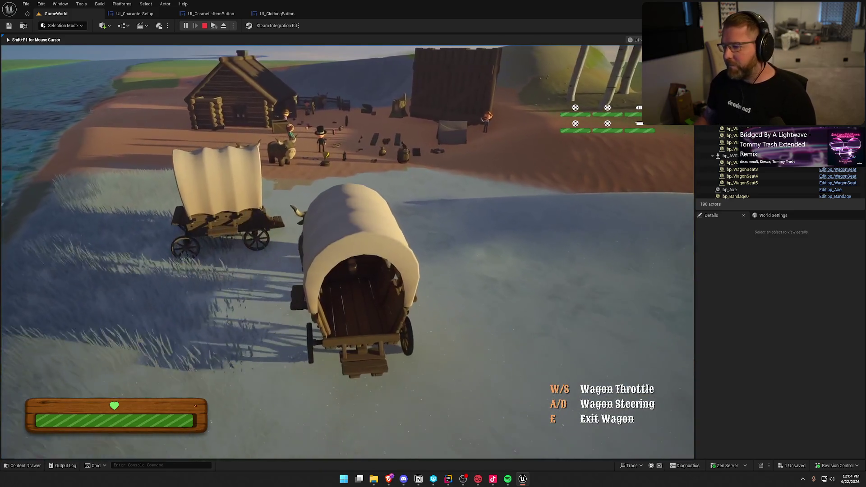
pyautogui.press('e')
# - Run through the trading post, pick up the parcel and deposit it at the mailbox
pyautogui.press('w')
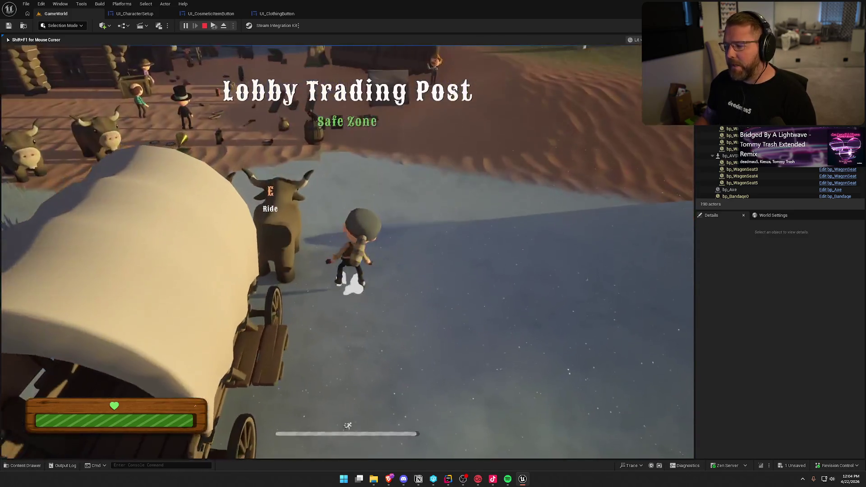
pyautogui.press('w')
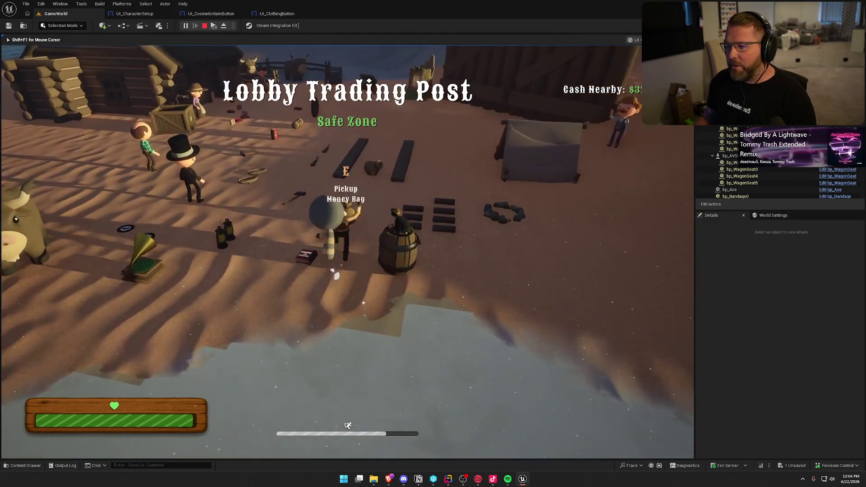
pyautogui.press('w')
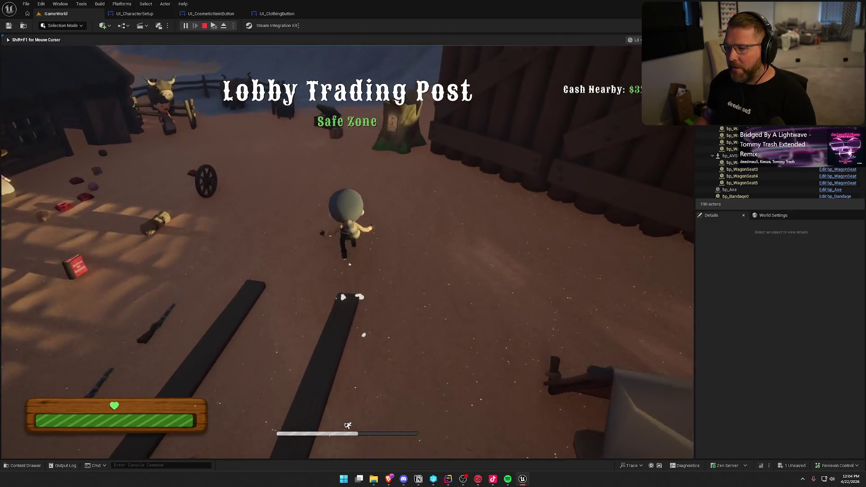
pyautogui.press('w')
pyautogui.press('e')
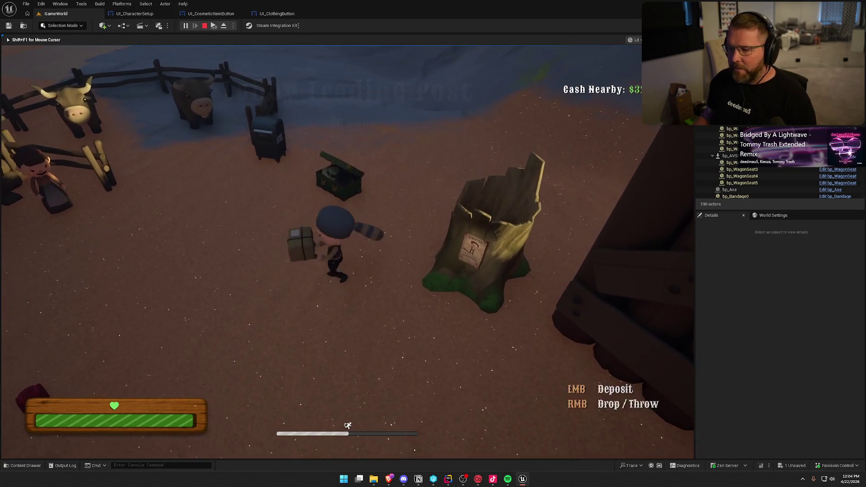
pyautogui.press('w')
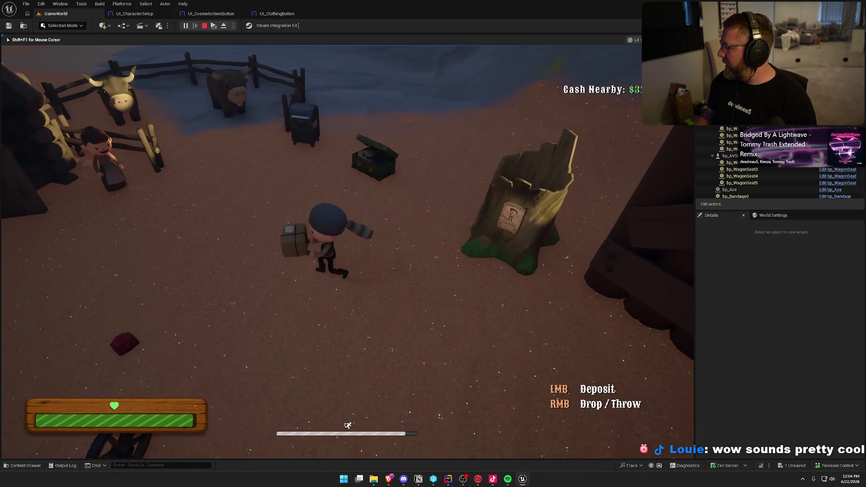
pyautogui.press('w')
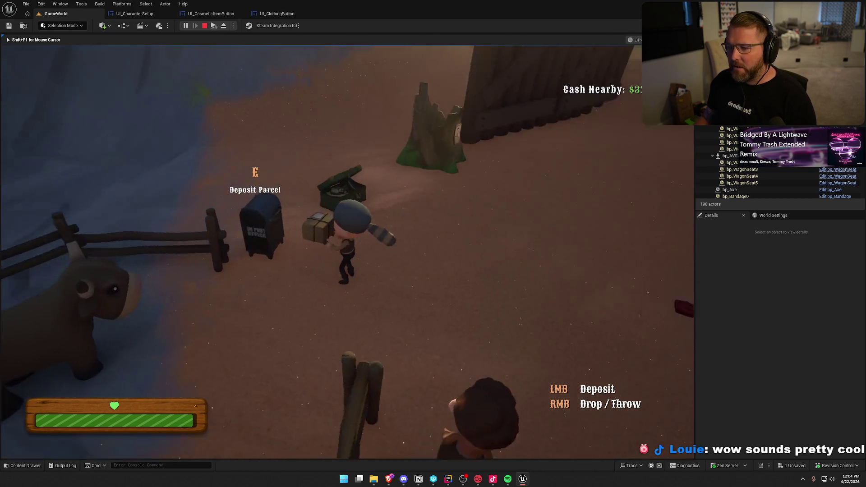
pyautogui.press('e')
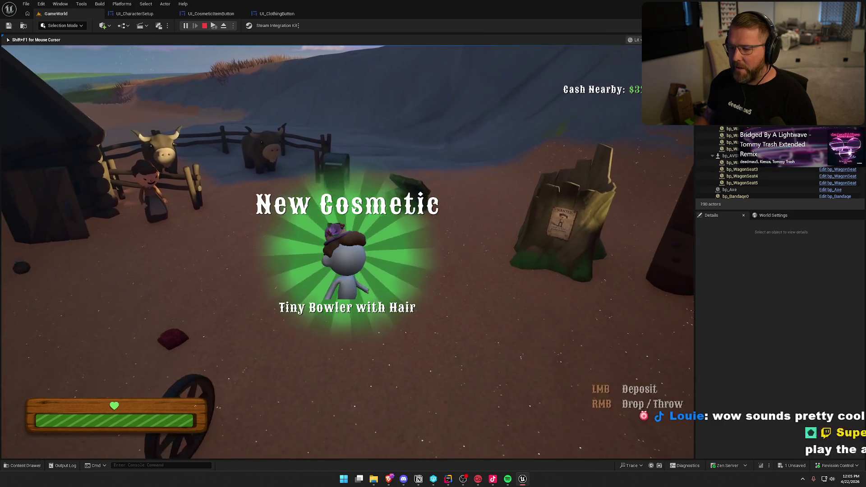
# - Open the customization menu at the wardrobe chest, then stop the play session
pyautogui.press('w')
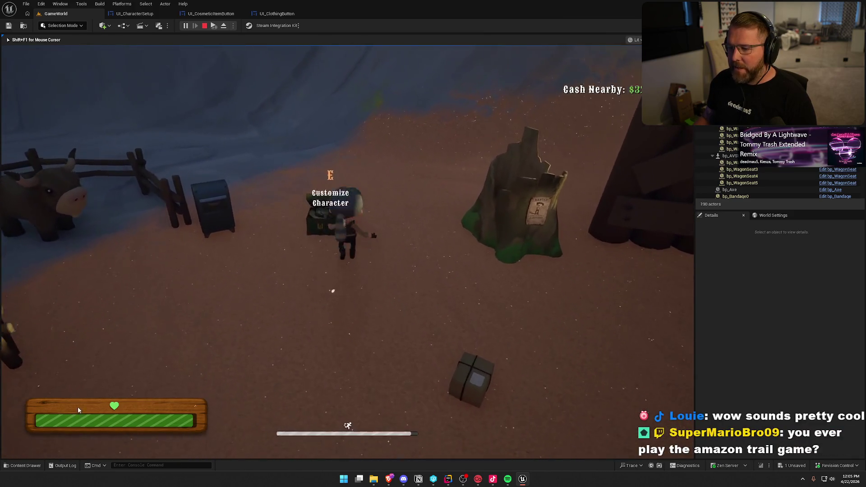
pyautogui.press('e')
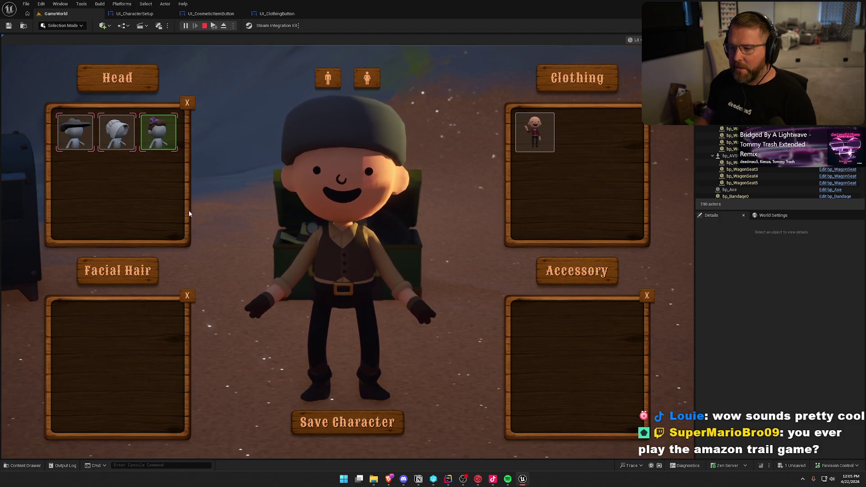
pyautogui.press('Escape')
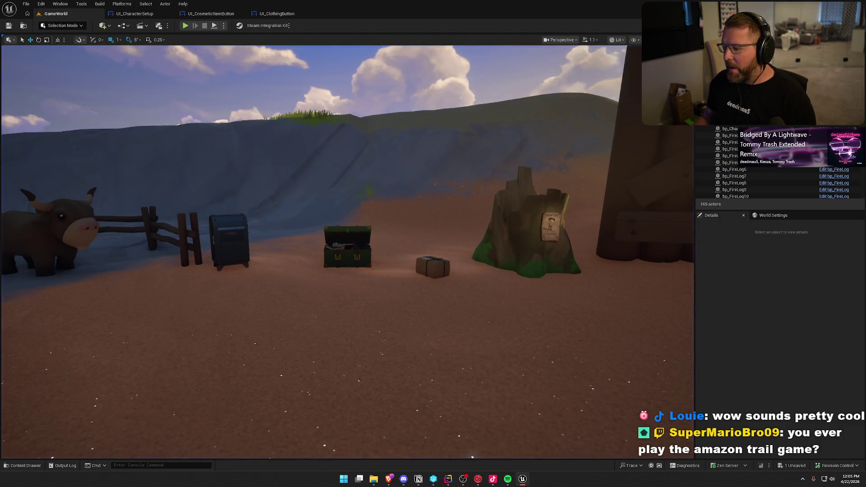
# - Open the Steam window from its system tray icon
pyautogui.click(804, 478)
pyautogui.rightClick(802, 462)
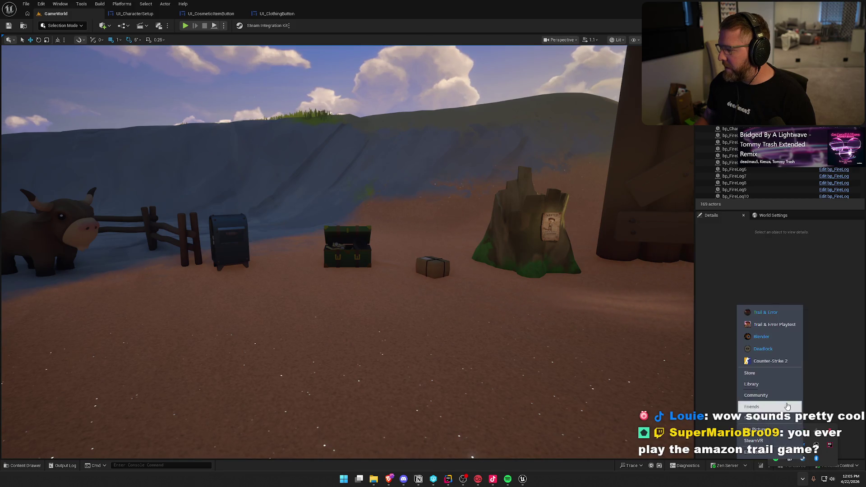
pyautogui.click(773, 372)
pyautogui.click(36, 16)
# - Go to View > Inventory, show the Trapper Hat details and start listing it for sale
pyautogui.click(33, 6)
pyautogui.click(59, 118)
pyautogui.click(367, 221)
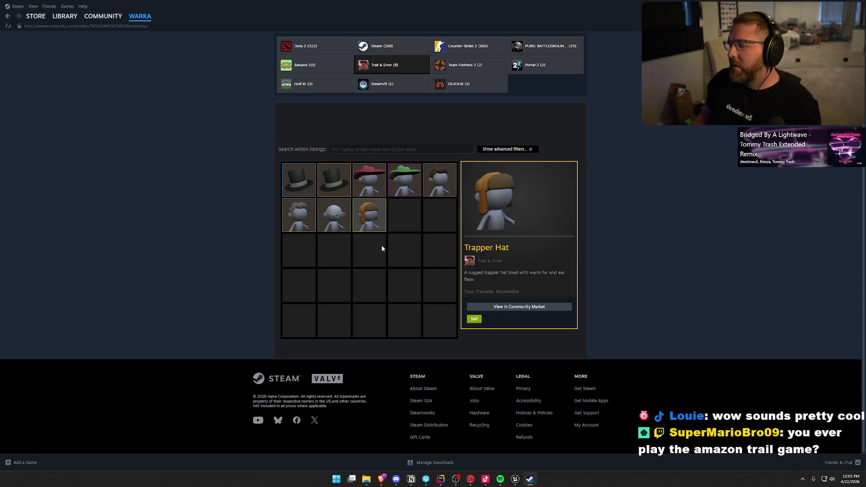
pyautogui.click(474, 319)
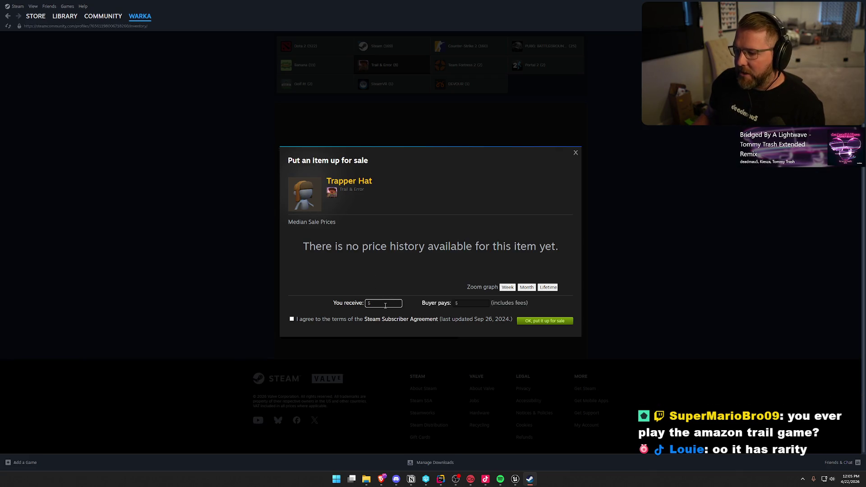
pyautogui.click(576, 153)
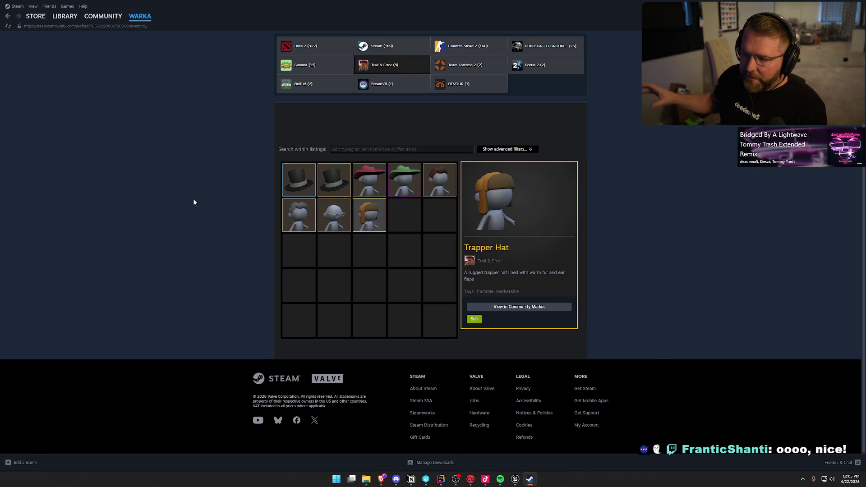
pyautogui.click(336, 221)
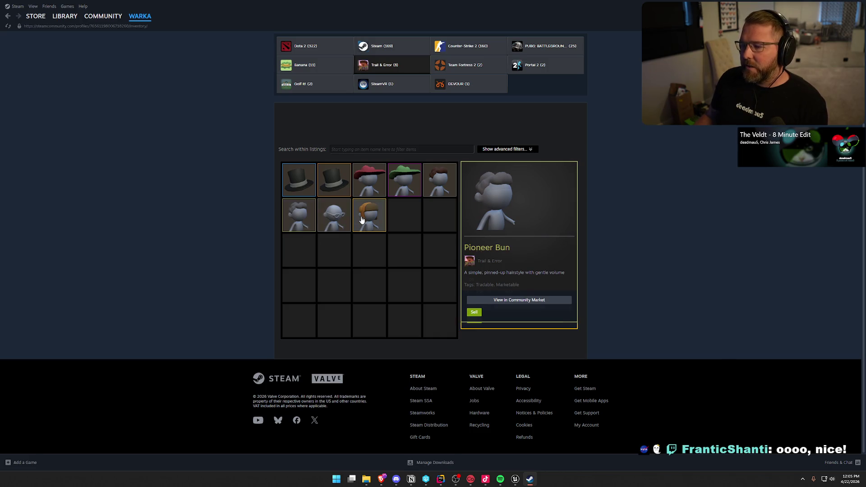
pyautogui.click(382, 228)
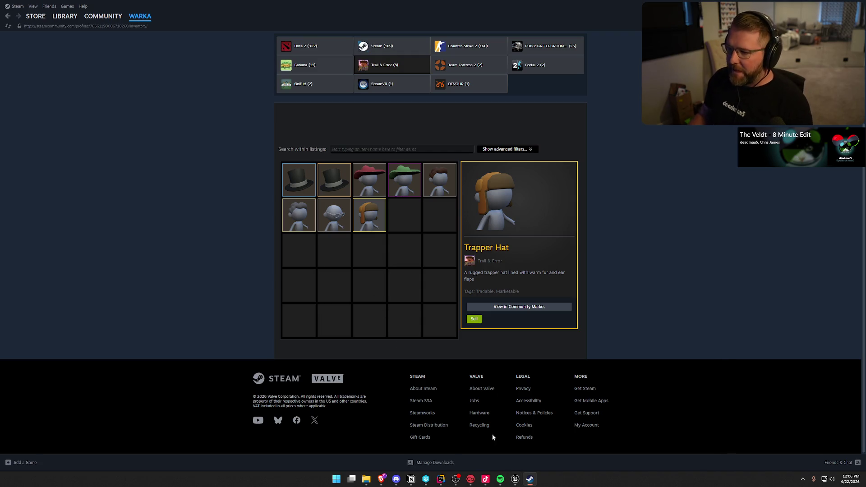
pyautogui.click(439, 182)
pyautogui.click(415, 182)
pyautogui.click(369, 215)
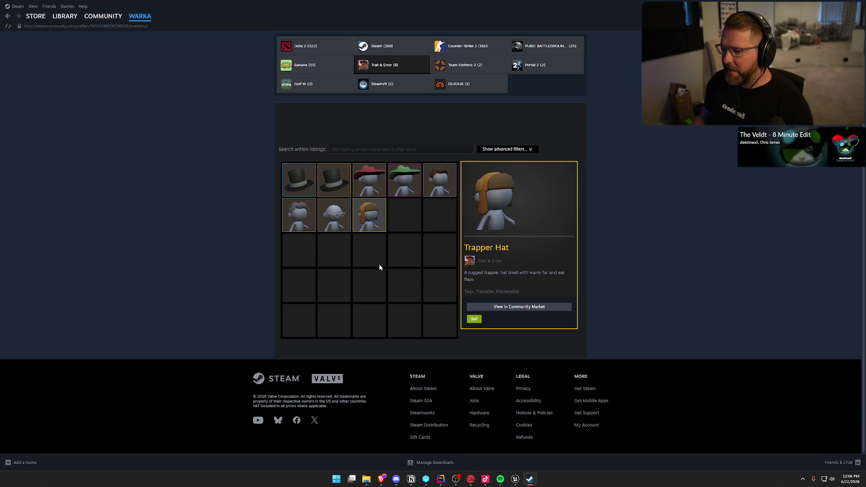
# - Return to the Unreal Editor's GameWorld view, then switch to the UI_CosmeticItemButton graph tab
pyautogui.click(515, 478)
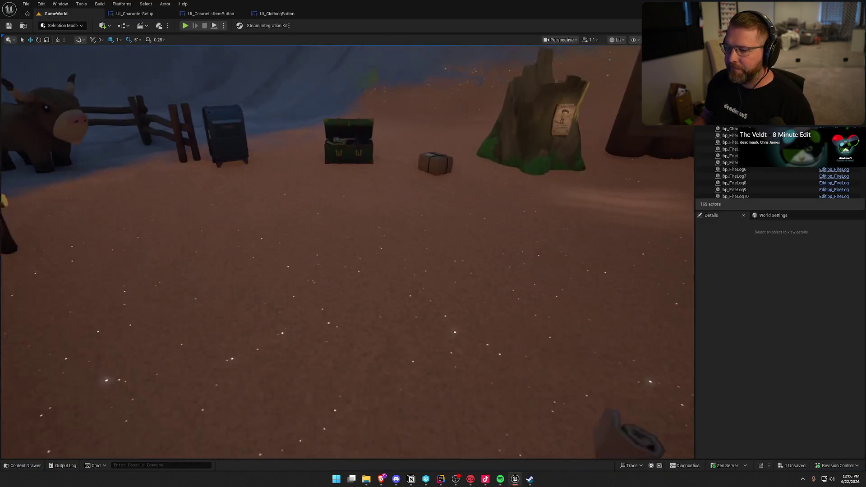
pyautogui.moveTo(442, 254)
pyautogui.mouseDown()
pyautogui.moveTo(442, 234)
pyautogui.moveTo(443, 253)
pyautogui.mouseUp()
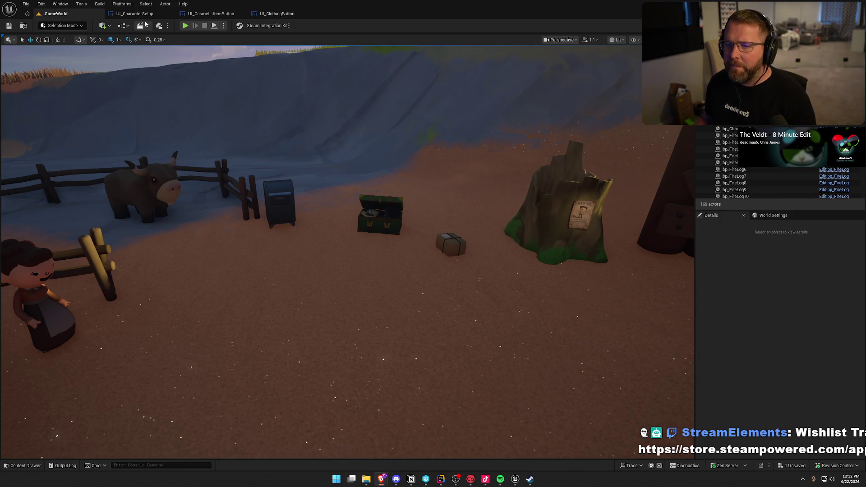
pyautogui.click(191, 14)
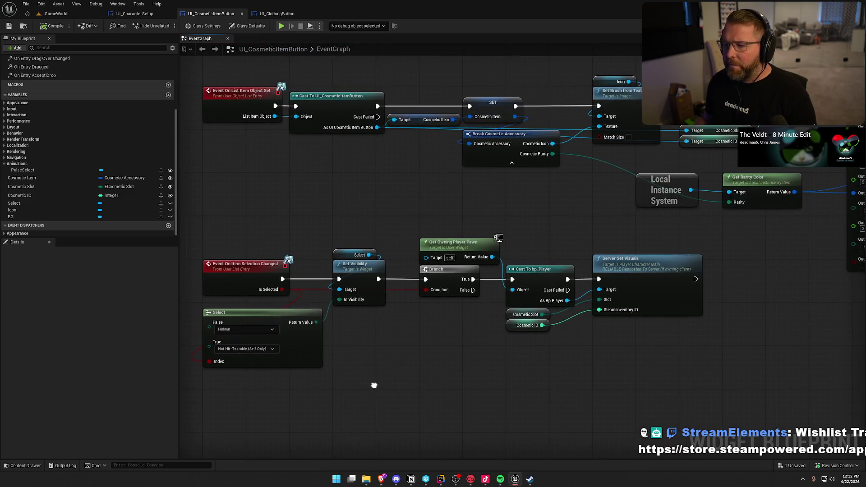
# - Add a custom event to the graph, initially named 'RefreshVisuas'
pyautogui.rightClick(253, 293)
pyautogui.write('custom')
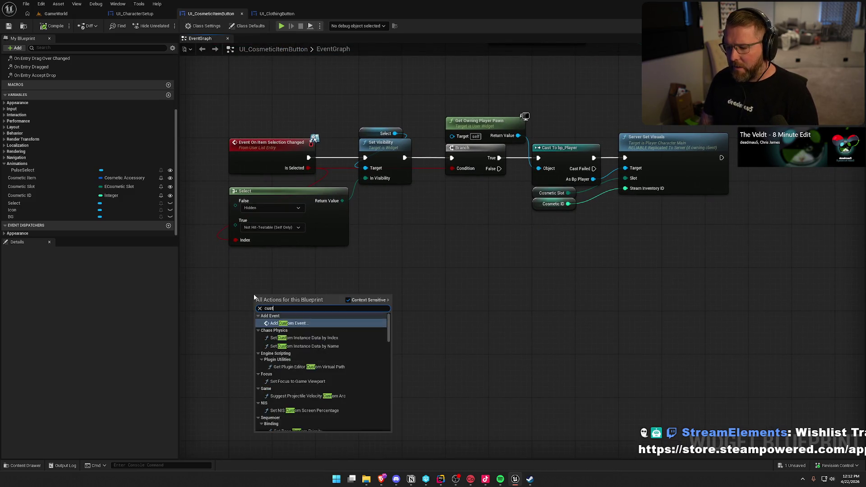
pyautogui.press('Return')
pyautogui.write('Refresh')
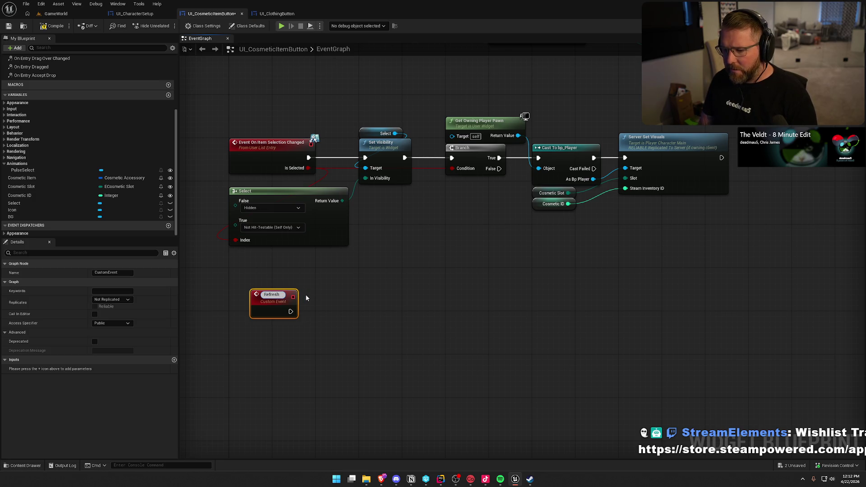
pyautogui.write('Visuas')
pyautogui.press('Return')
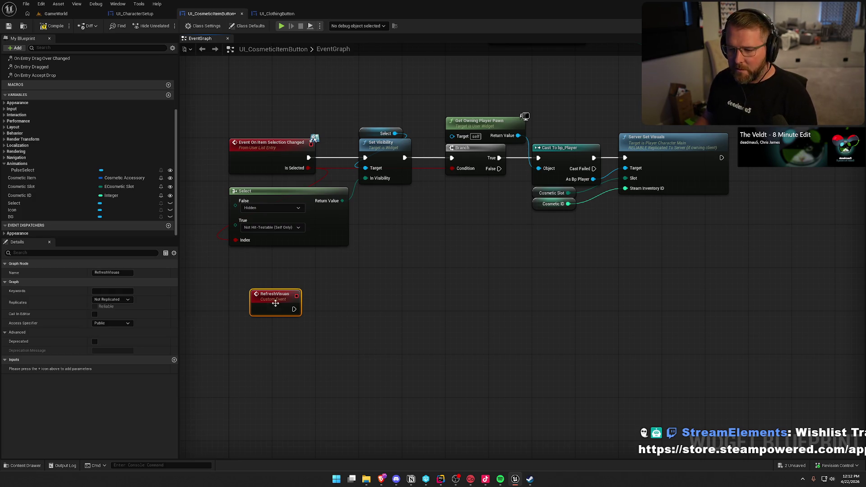
# - Correct the event name to RefreshVisuals and move it lower beneath the selection logic
pyautogui.press('F2')
pyautogui.press('End')
pyautogui.press('BackSpace')
pyautogui.write('ls')
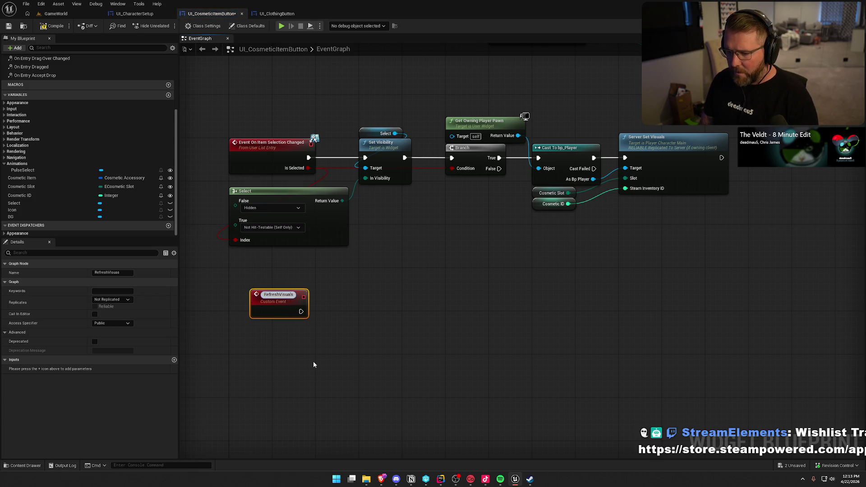
pyautogui.press('Return')
pyautogui.moveTo(266, 296)
pyautogui.mouseDown()
pyautogui.moveTo(255, 328)
pyautogui.moveTo(246, 318)
pyautogui.mouseUp()
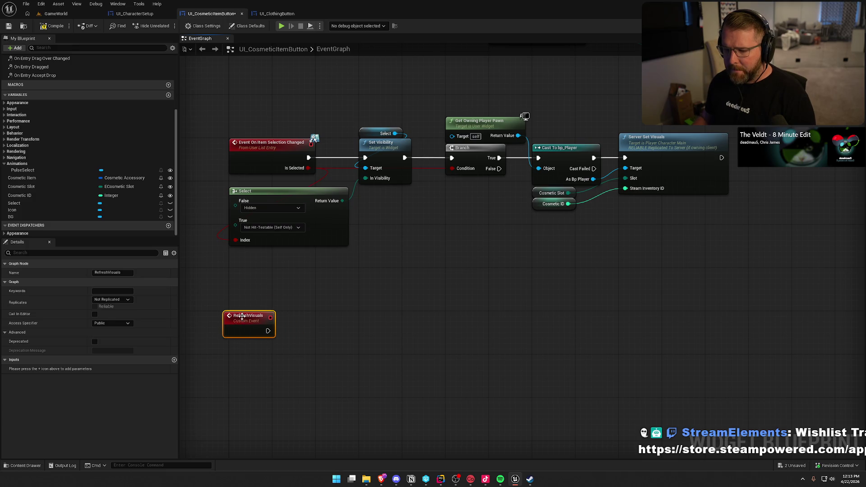
pyautogui.click(362, 293)
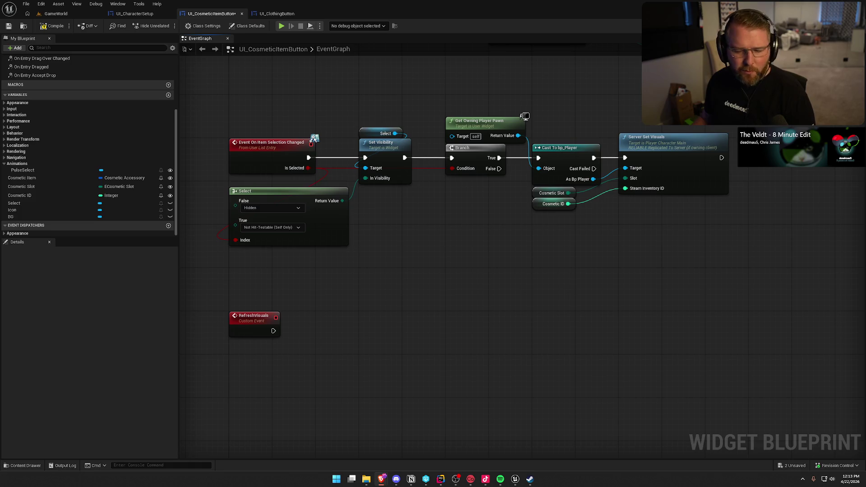
pyautogui.moveTo(394, 319)
pyautogui.mouseDown()
pyautogui.moveTo(405, 400)
pyautogui.moveTo(389, 348)
pyautogui.mouseUp()
pyautogui.click(168, 95)
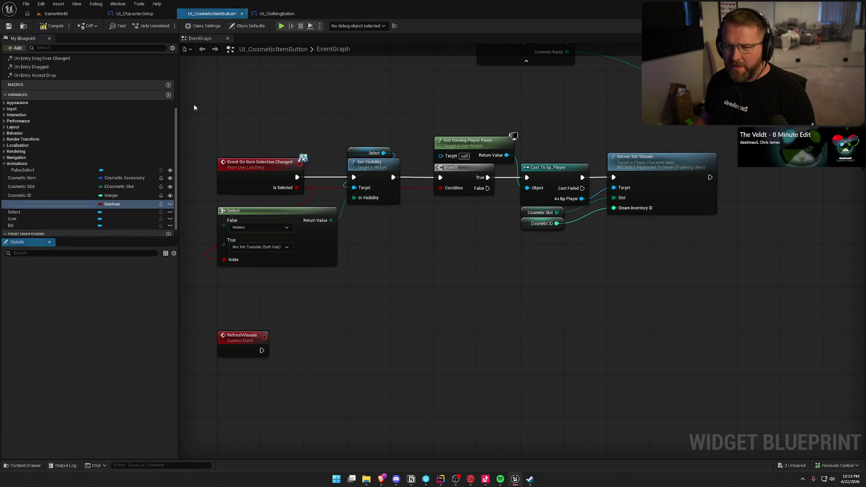
pyautogui.write('Iselected')
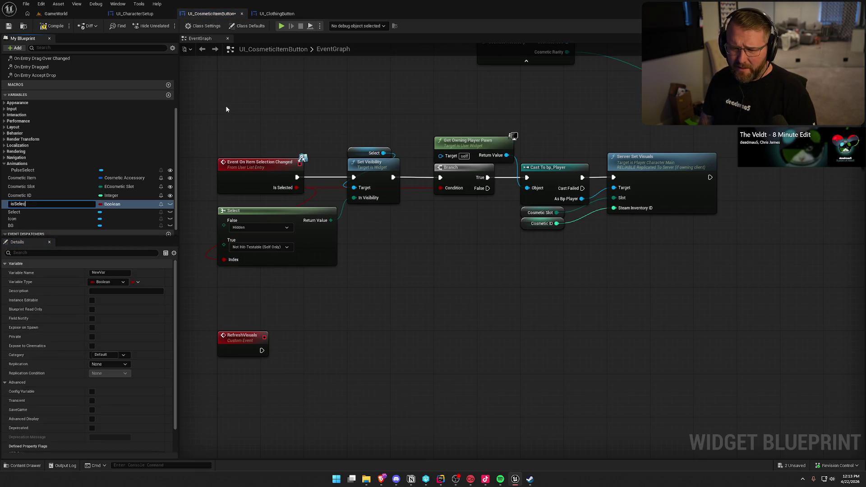
pyautogui.press('Return')
pyautogui.moveTo(343, 335)
pyautogui.mouseDown()
pyautogui.moveTo(369, 412)
pyautogui.moveTo(342, 370)
pyautogui.mouseUp()
pyautogui.scroll(-1, 342, 373)
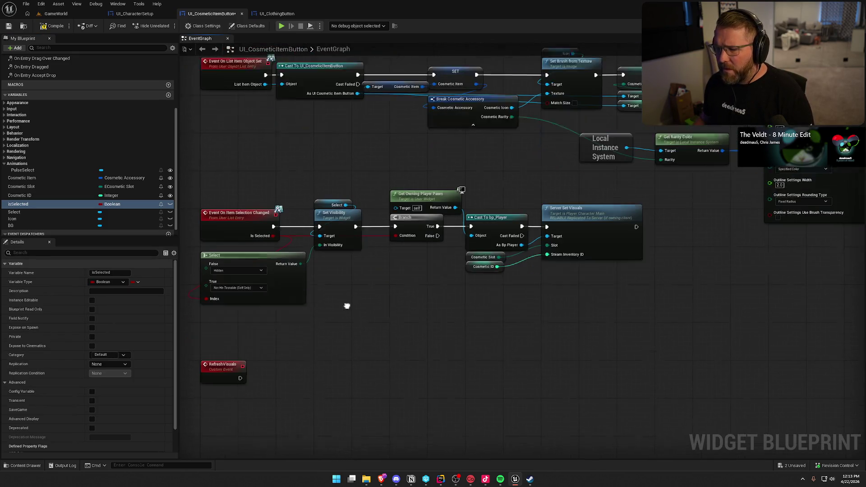
pyautogui.moveTo(346, 303); pyautogui.dragTo(345, 291)
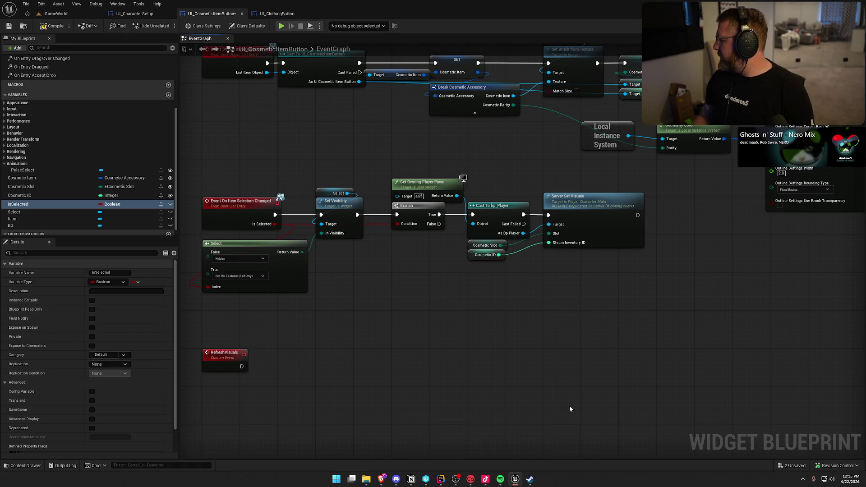
pyautogui.moveTo(509, 376); pyautogui.dragTo(518, 390)
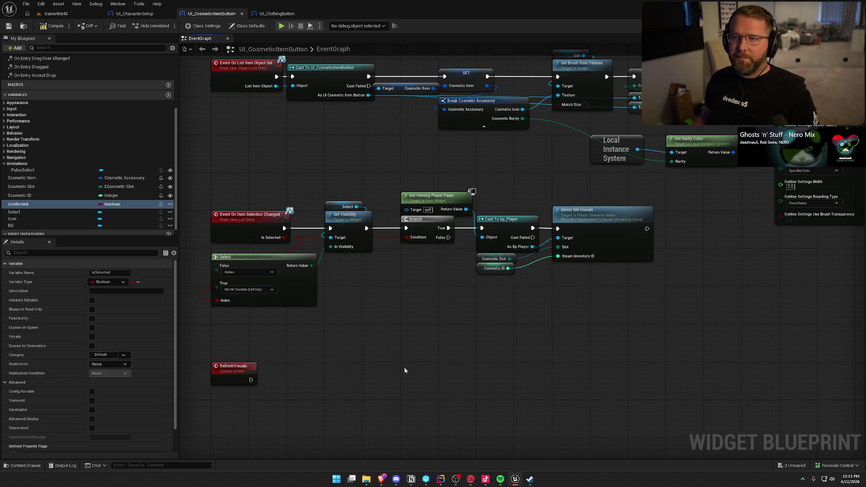
pyautogui.moveTo(403, 369)
pyautogui.mouseDown()
pyautogui.moveTo(394, 326)
pyautogui.moveTo(357, 296)
pyautogui.mouseUp()
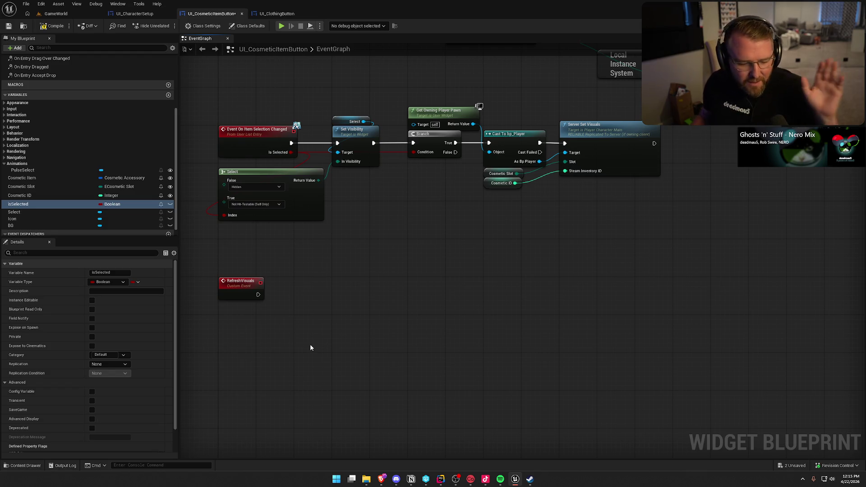
# - Add a SET isSelected node run by Event On Item Selection Changed, fed its Is Selected value
pyautogui.moveTo(310, 347)
pyautogui.mouseDown()
pyautogui.moveTo(360, 322)
pyautogui.moveTo(370, 286)
pyautogui.mouseUp()
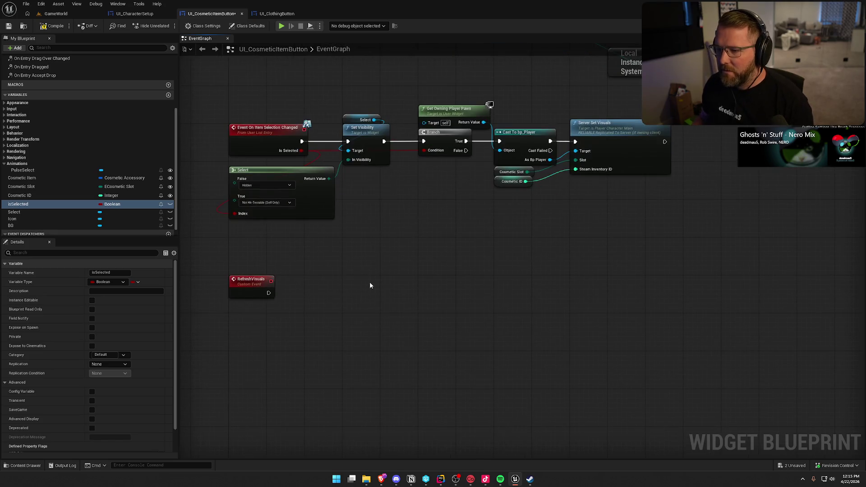
pyautogui.scroll(1, 350, 223)
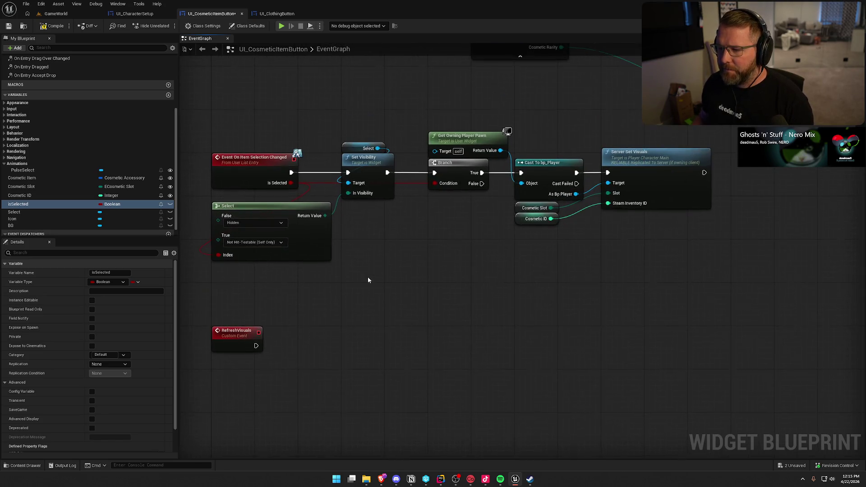
pyautogui.moveTo(67, 204)
pyautogui.mouseDown()
pyautogui.moveTo(273, 140)
pyautogui.moveTo(361, 90)
pyautogui.mouseUp()
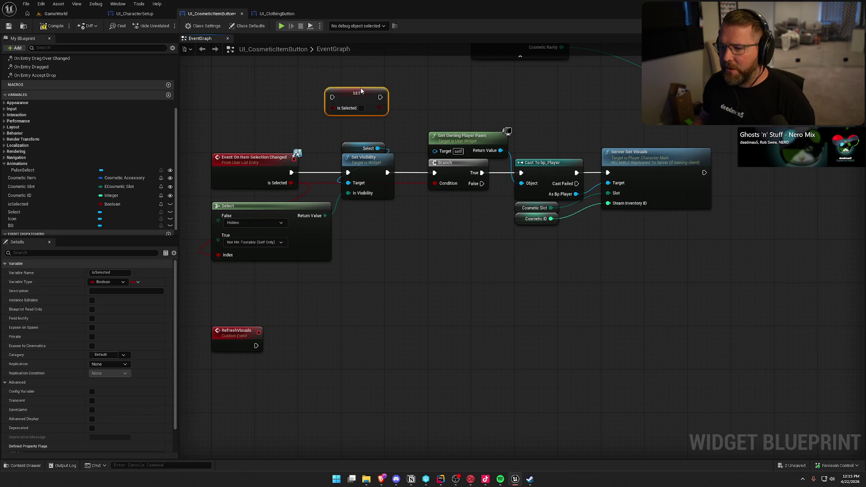
pyautogui.moveTo(292, 173); pyautogui.dragTo(332, 97)
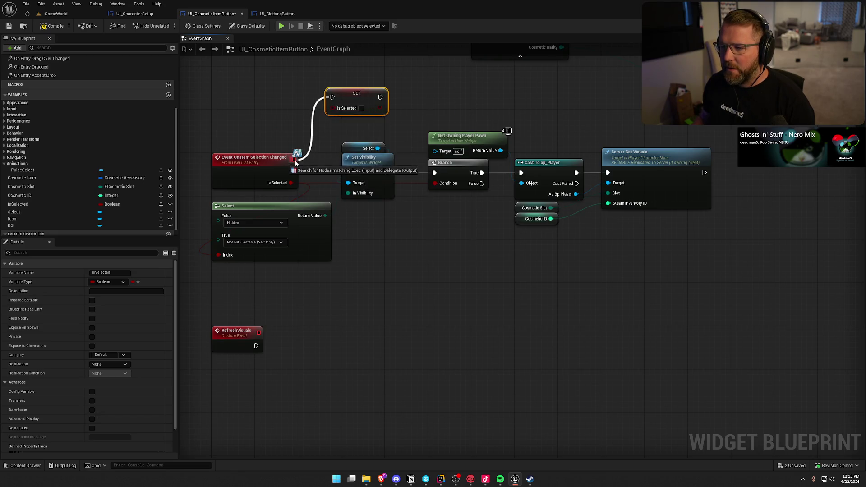
pyautogui.moveTo(290, 183); pyautogui.dragTo(333, 107)
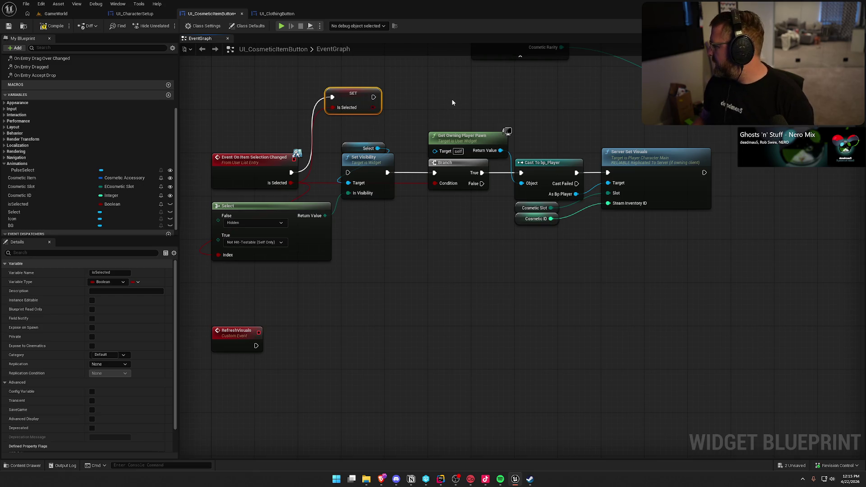
pyautogui.click(453, 103)
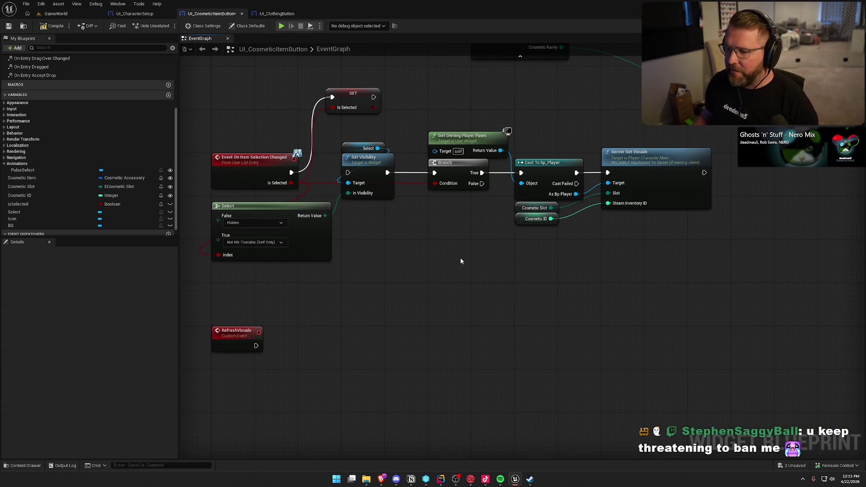
# - Move the visibility chain down and place the isSelected setter beside the selection event
pyautogui.moveTo(424, 263); pyautogui.dragTo(406, 257)
pyautogui.moveTo(303, 158); pyautogui.dragTo(628, 271)
pyautogui.moveTo(355, 162)
pyautogui.mouseDown()
pyautogui.moveTo(469, 249)
pyautogui.moveTo(469, 281)
pyautogui.mouseUp()
pyautogui.moveTo(331, 90)
pyautogui.mouseDown()
pyautogui.moveTo(348, 118)
pyautogui.moveTo(348, 165)
pyautogui.mouseUp()
pyautogui.moveTo(450, 160); pyautogui.dragTo(391, 86)
pyautogui.moveTo(349, 136)
pyautogui.mouseDown()
pyautogui.moveTo(362, 202)
pyautogui.moveTo(427, 189)
pyautogui.mouseUp()
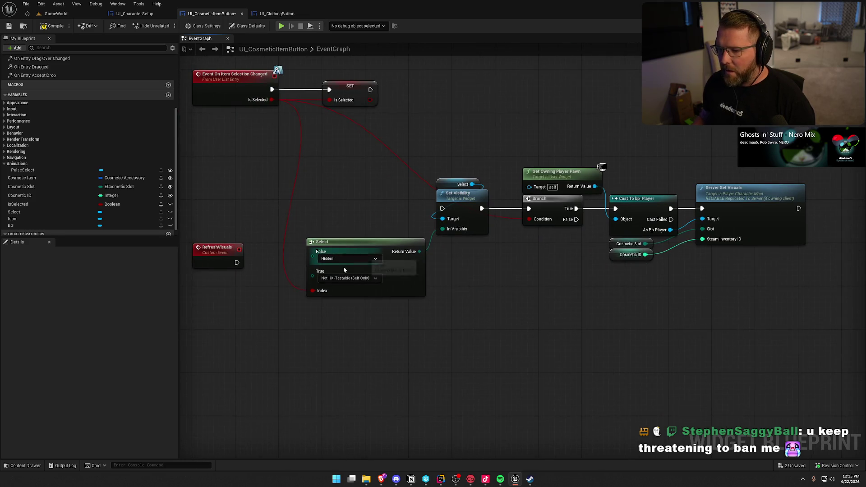
# - Run Set Visibility and Server Set Visuals from RefreshVisuals, positioning that chain beside the event
pyautogui.moveTo(237, 263); pyautogui.dragTo(441, 208)
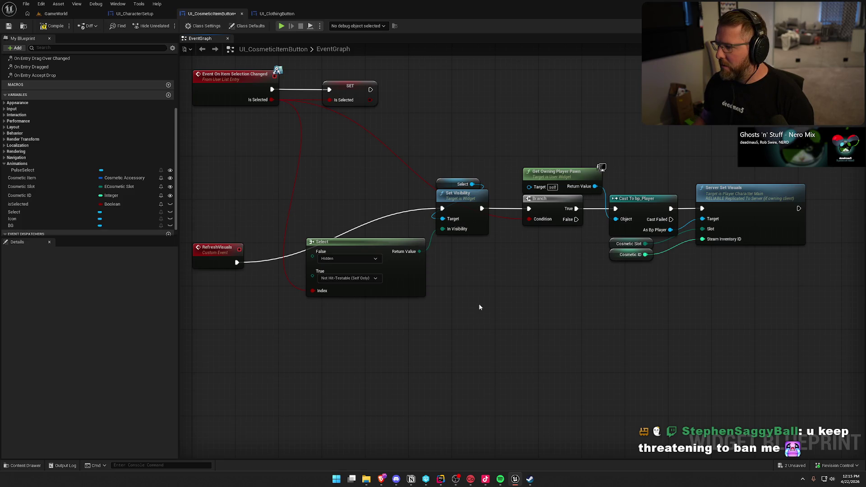
pyautogui.moveTo(479, 307); pyautogui.dragTo(561, 271)
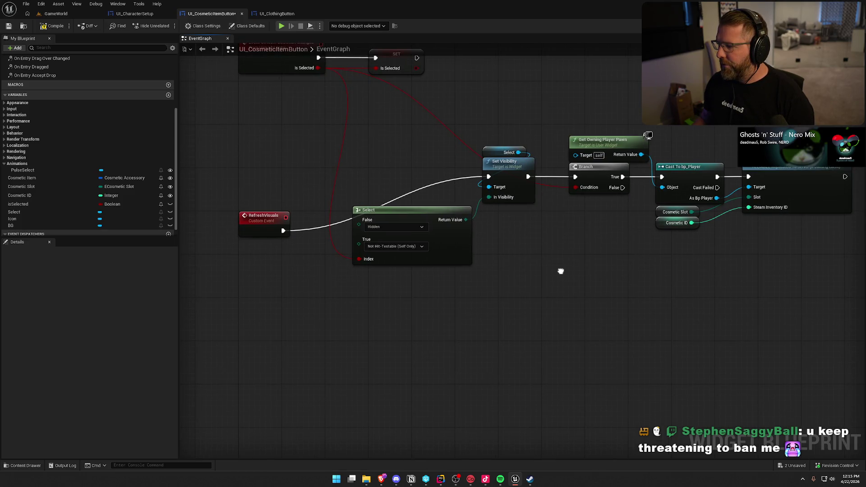
pyautogui.moveTo(387, 129); pyautogui.dragTo(783, 338)
pyautogui.moveTo(504, 182)
pyautogui.mouseDown()
pyautogui.moveTo(489, 231)
pyautogui.moveTo(437, 231)
pyautogui.mouseUp()
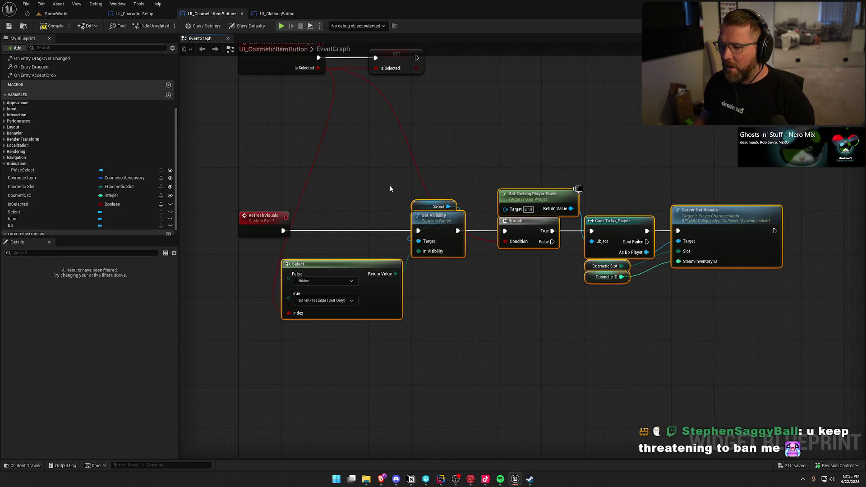
pyautogui.click(363, 251)
pyautogui.click(360, 270)
pyautogui.click(356, 179)
pyautogui.moveTo(356, 179); pyautogui.dragTo(359, 212)
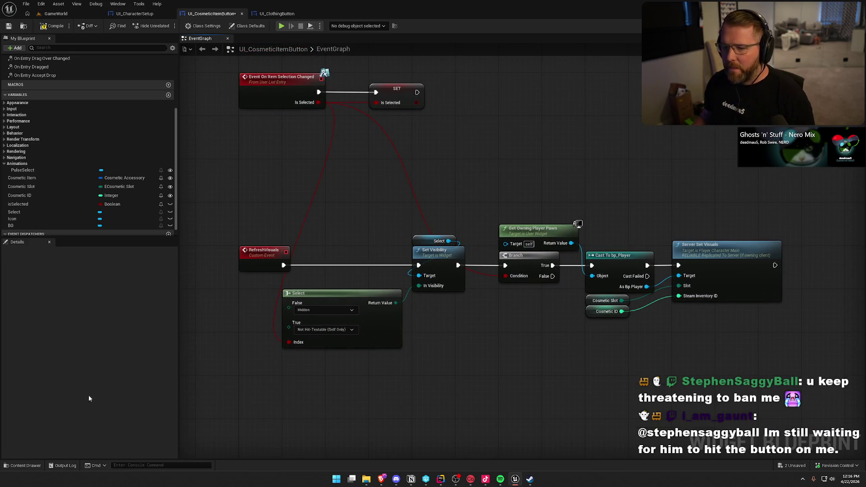
# - Feed an isSelected getter into the Select node's Index
pyautogui.moveTo(21, 205)
pyautogui.mouseDown()
pyautogui.moveTo(348, 305)
pyautogui.moveTo(405, 347)
pyautogui.moveTo(506, 276)
pyautogui.mouseUp()
pyautogui.moveTo(465, 328); pyautogui.dragTo(289, 342)
pyautogui.moveTo(428, 327)
pyautogui.mouseDown()
pyautogui.moveTo(396, 382)
pyautogui.moveTo(285, 361)
pyautogui.mouseUp()
# - Call Refresh Visuals right after the isSelected setter
pyautogui.moveTo(416, 95)
pyautogui.mouseDown()
pyautogui.moveTo(463, 148)
pyautogui.moveTo(413, 148)
pyautogui.moveTo(377, 161)
pyautogui.moveTo(456, 156)
pyautogui.mouseUp()
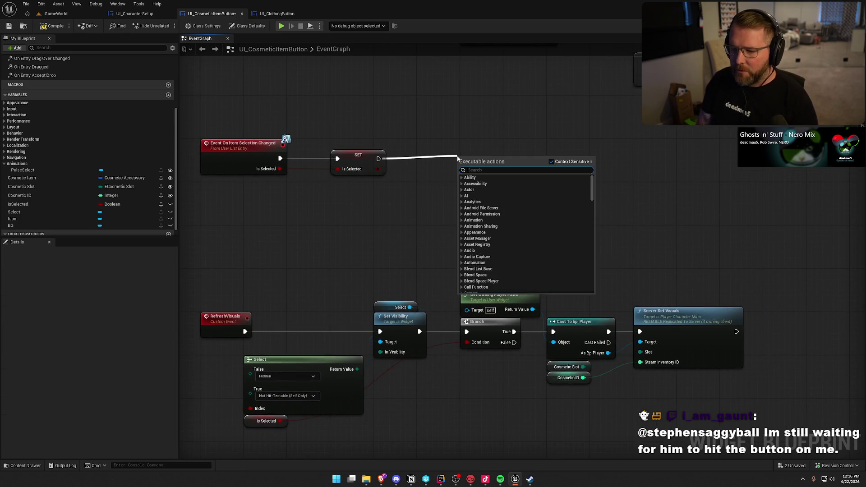
pyautogui.write('refre')
pyautogui.press('Return')
pyautogui.moveTo(458, 160); pyautogui.dragTo(420, 146)
pyautogui.click(443, 230)
# - Call Refresh Visuals after Set Brush Color, then start Play in the GameWorld level
pyautogui.moveTo(442, 238)
pyautogui.mouseDown()
pyautogui.moveTo(489, 253)
pyautogui.moveTo(537, 253)
pyautogui.moveTo(413, 172)
pyautogui.moveTo(460, 284)
pyautogui.moveTo(445, 266)
pyautogui.moveTo(383, 340)
pyautogui.moveTo(340, 243)
pyautogui.mouseUp()
pyautogui.moveTo(474, 251); pyautogui.dragTo(418, 264)
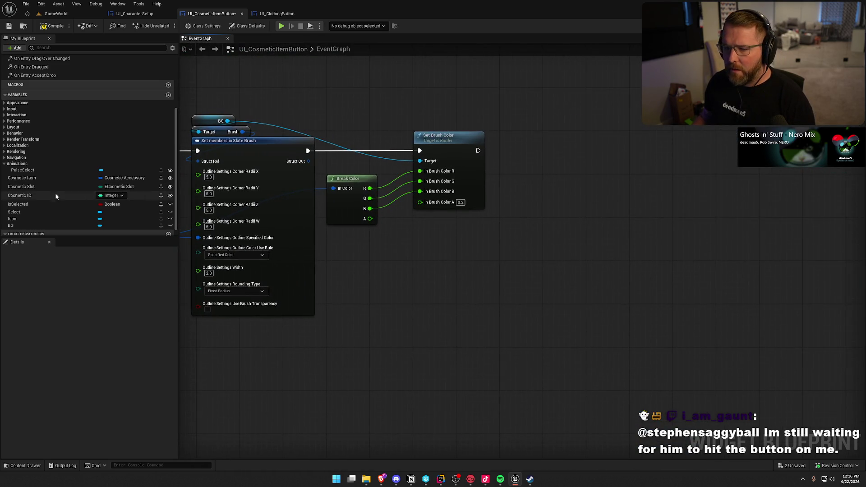
pyautogui.moveTo(478, 150)
pyautogui.mouseDown()
pyautogui.moveTo(537, 150)
pyautogui.moveTo(535, 141)
pyautogui.mouseUp()
pyautogui.write('refresh')
pyautogui.press('Return')
pyautogui.click(525, 113)
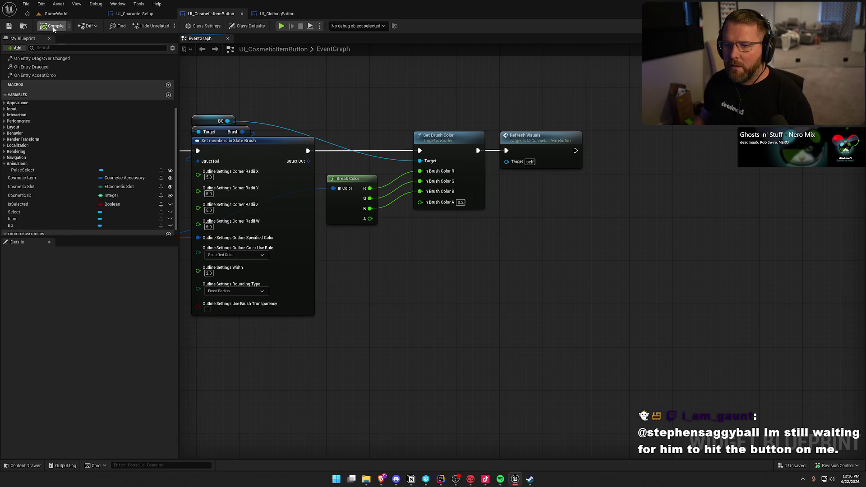
pyautogui.click(56, 14)
pyautogui.click(185, 27)
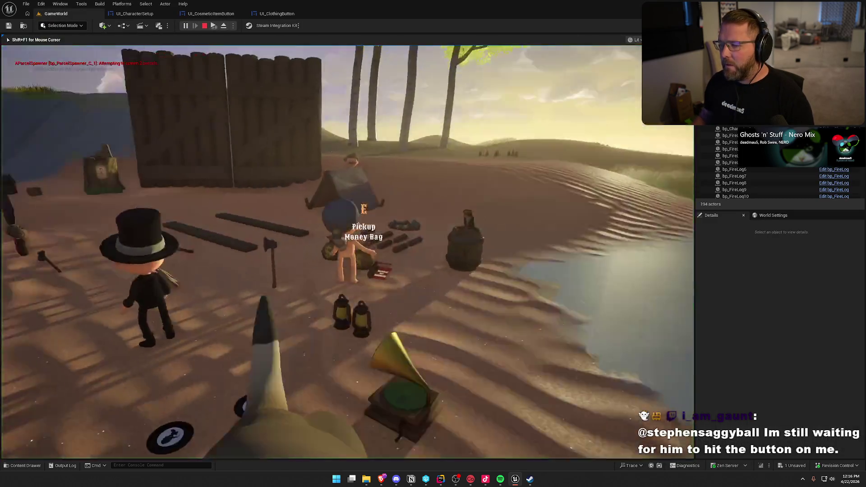
# - Run to the parcels, pick one up and drop it
pyautogui.press('w')
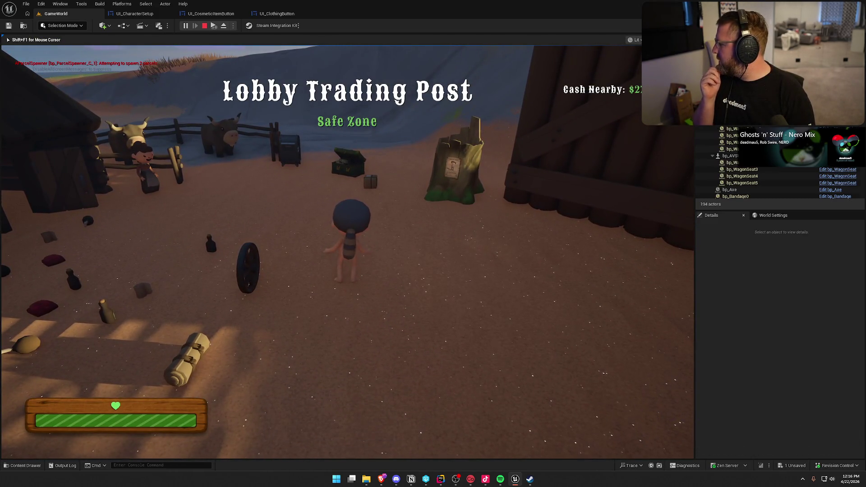
pyautogui.hotkey('shift', 'w')
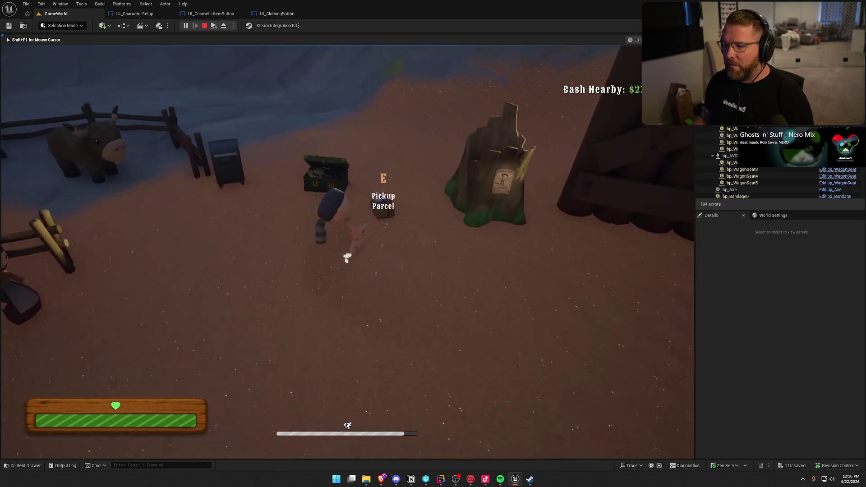
pyautogui.press('e')
pyautogui.press('e')
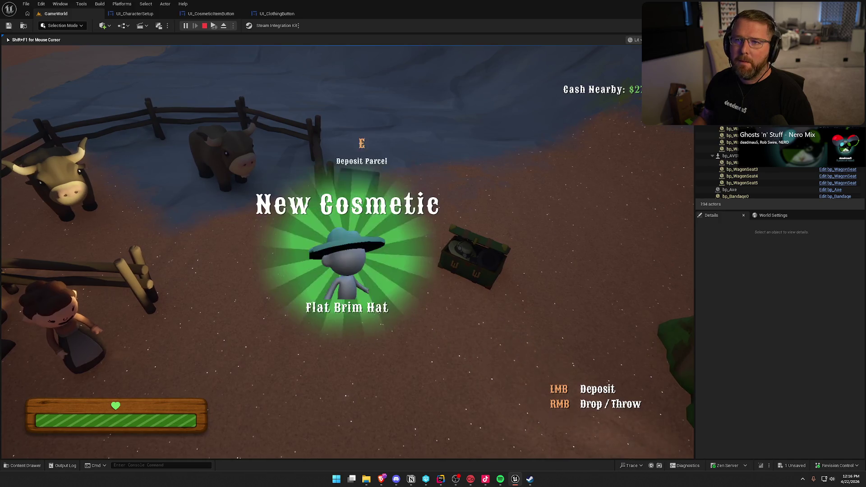
pyautogui.rightClick(347, 252)
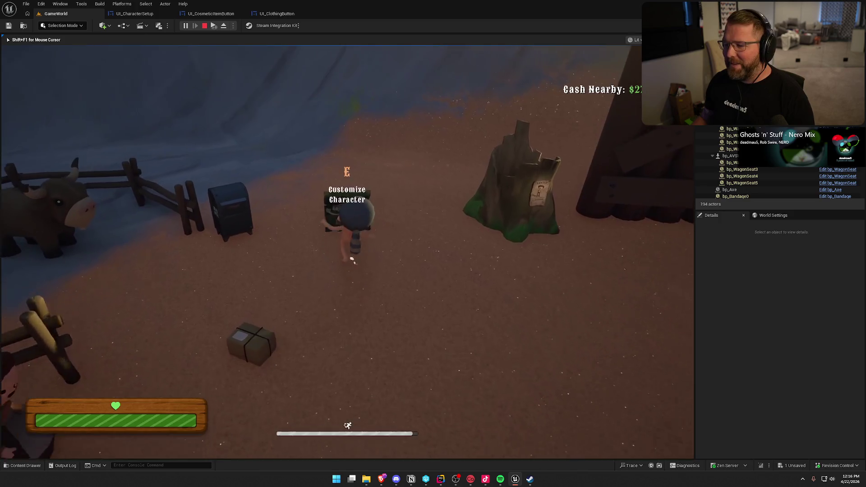
# - Open the customization menu, put on the dark cowboy hat, then close the menu
pyautogui.press('e')
pyautogui.click(63, 132)
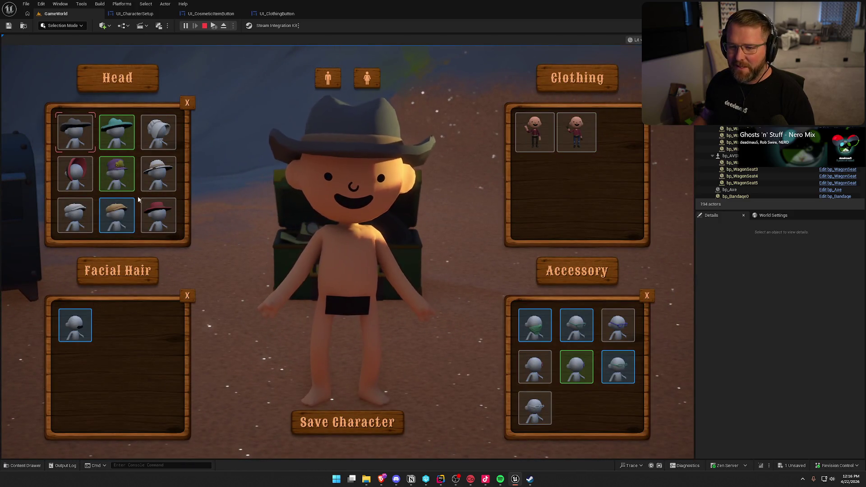
pyautogui.scroll(-1, 138, 198)
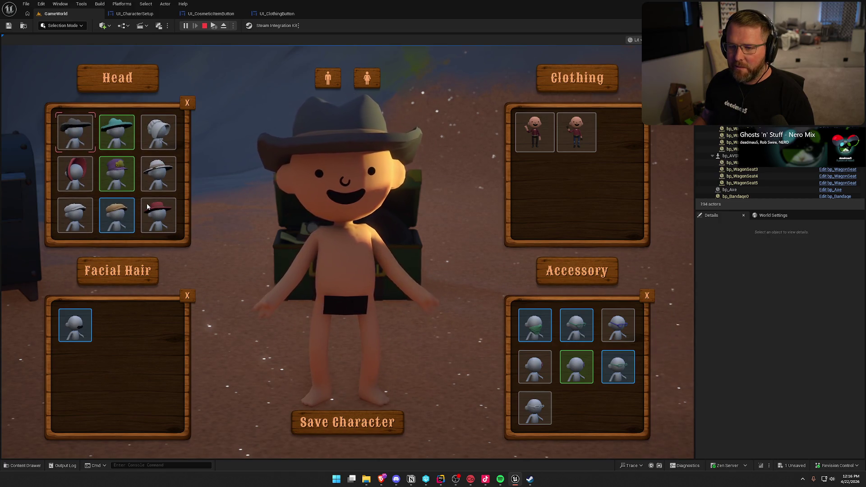
pyautogui.click(348, 422)
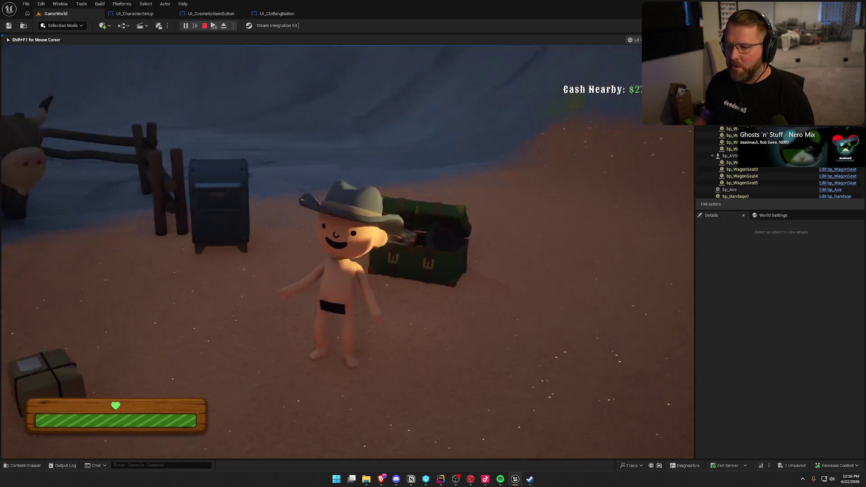
# - Deposit a parcel to unlock a cosmetic, then reopen customization at the chest
pyautogui.press('e')
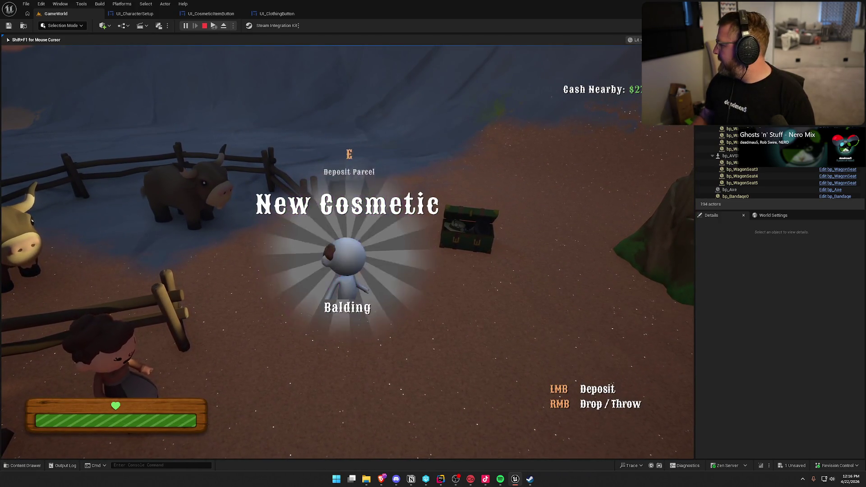
pyautogui.rightClick(348, 252)
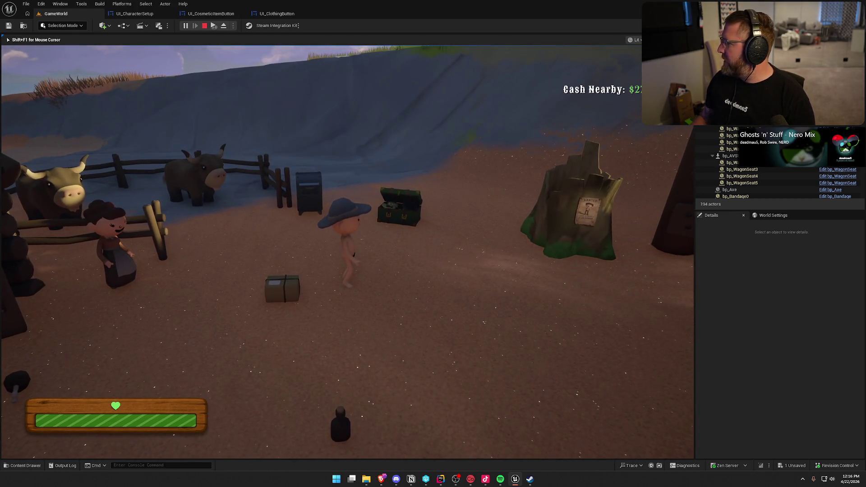
pyautogui.press('w')
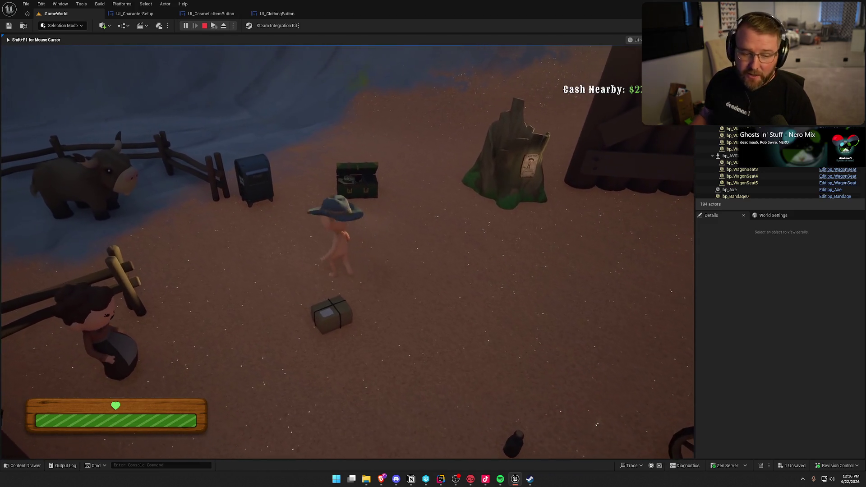
pyautogui.press('e')
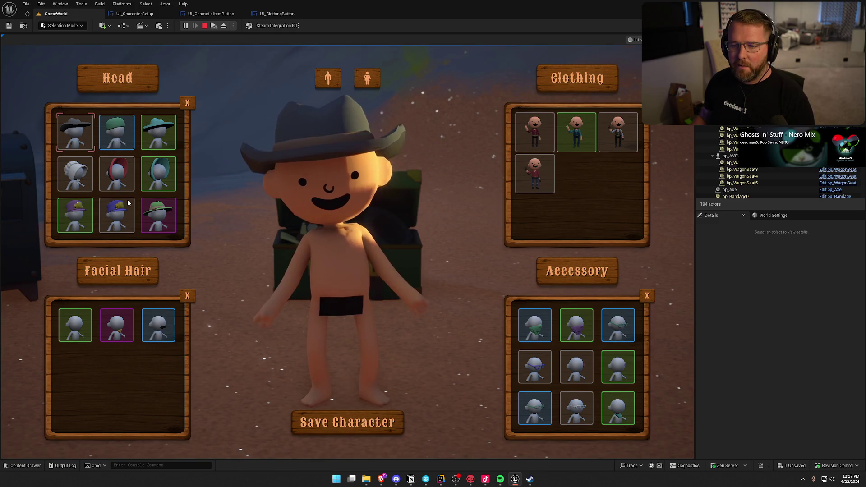
# - Scroll through the Head items grid, then stop the play session
pyautogui.scroll(-2, 128, 203)
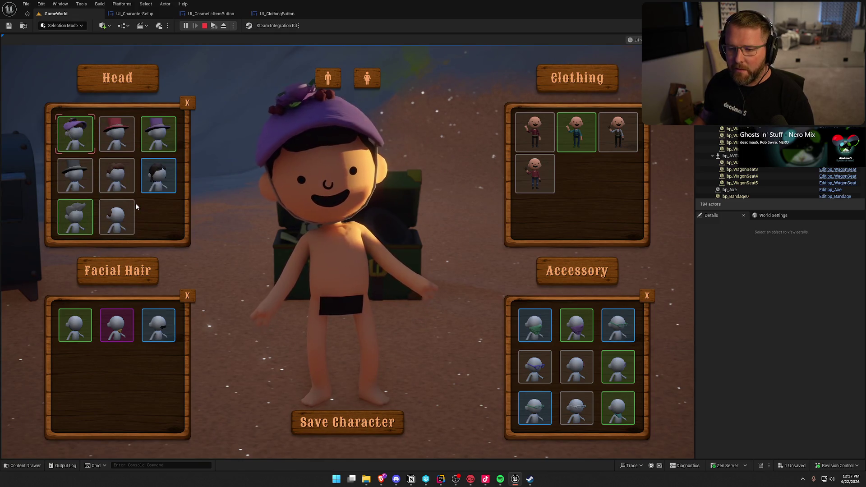
pyautogui.scroll(3, 144, 226)
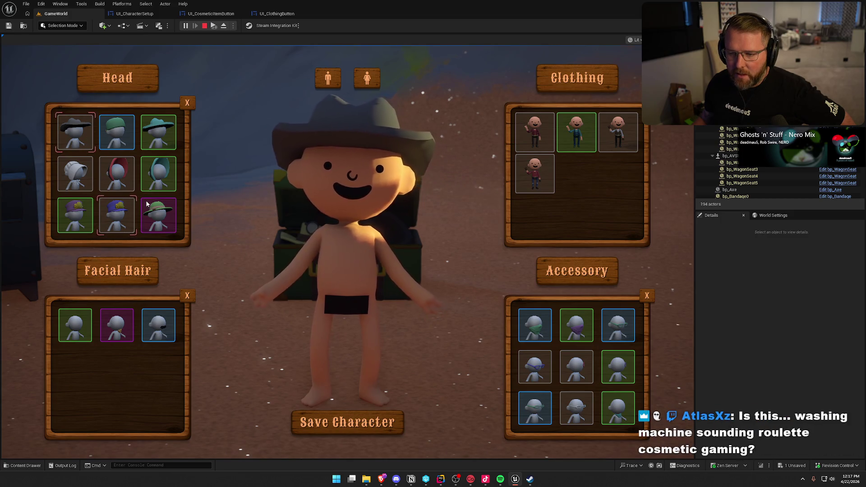
pyautogui.scroll(-1, 146, 180)
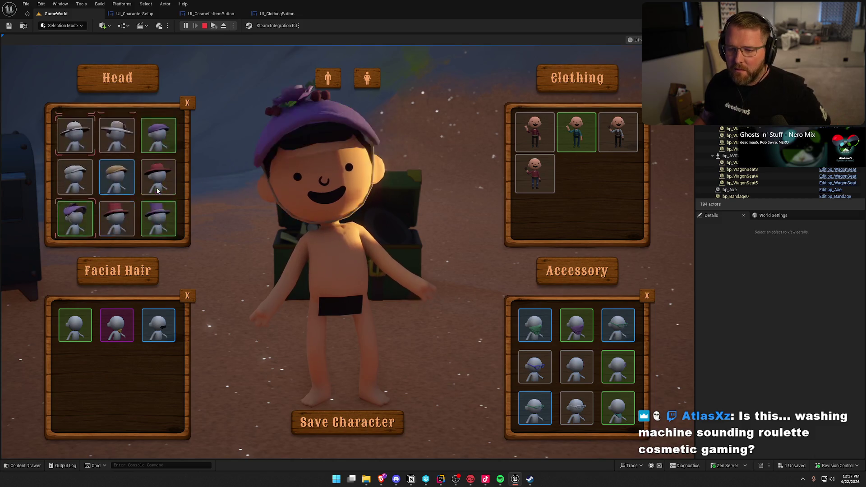
pyautogui.press('Escape')
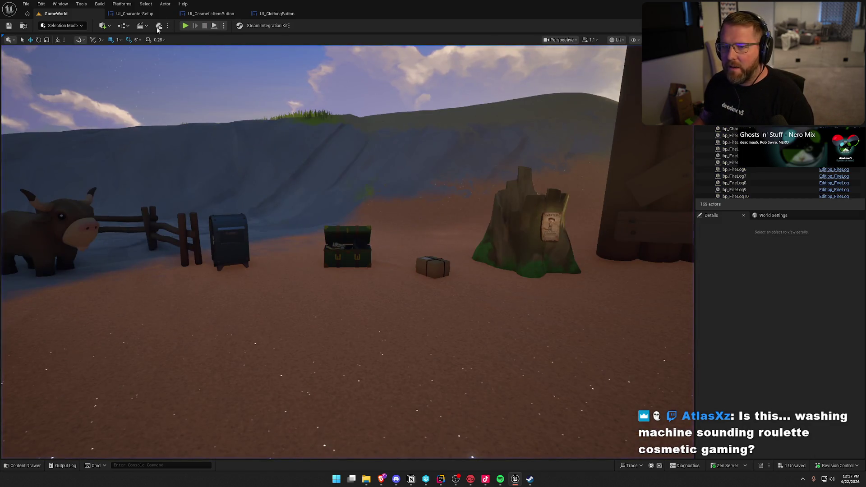
# - Open the UI_CosmeticItemButton event graph and scroll to the selection-changed nodes
pyautogui.click(208, 13)
pyautogui.click(207, 13)
pyautogui.scroll(5, 428, 279)
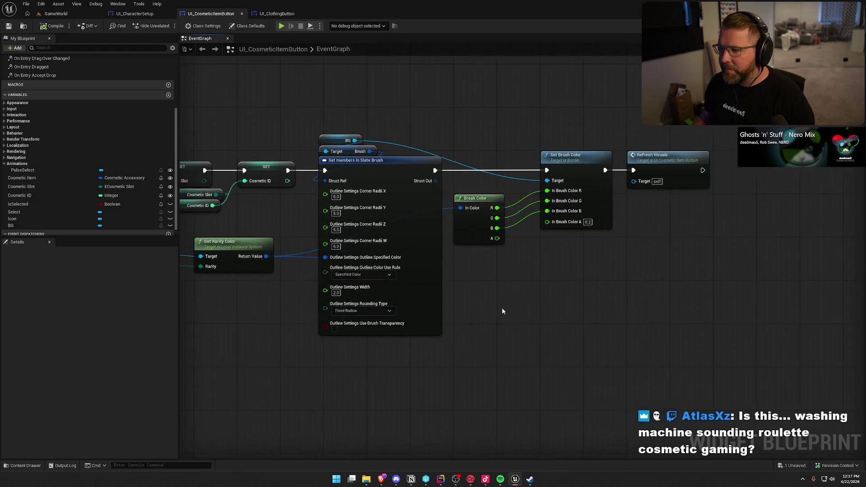
pyautogui.scroll(2, 506, 215)
pyautogui.click(367, 133)
pyautogui.click(284, 152)
# - Bring the List Item Object Set cast chain into view and move the Cosmetic Item getter aside
pyautogui.moveTo(232, 100); pyautogui.dragTo(513, 199)
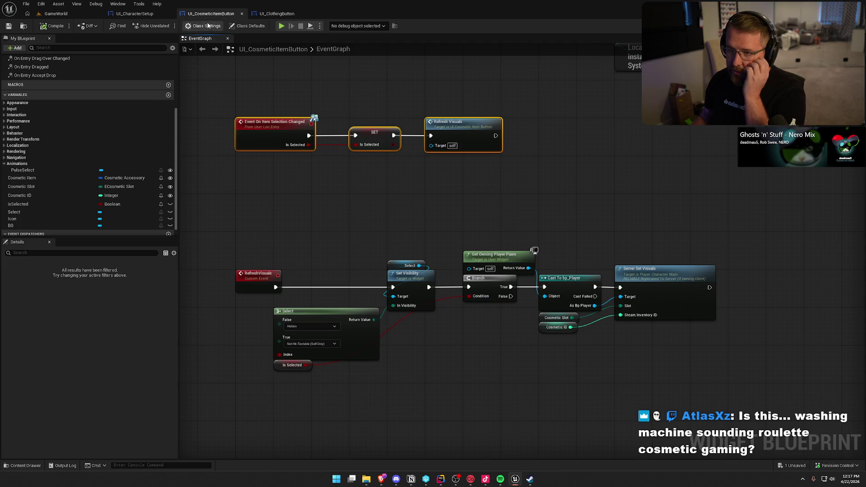
pyautogui.click(413, 184)
pyautogui.moveTo(471, 176); pyautogui.dragTo(424, 220)
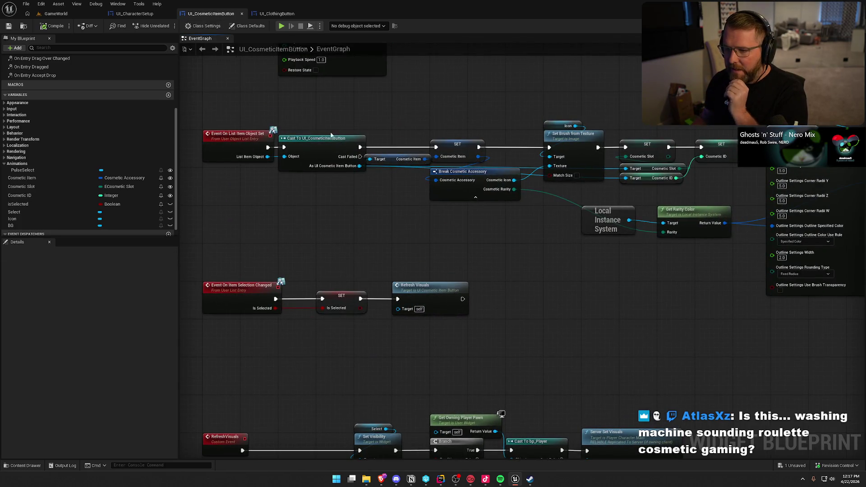
pyautogui.moveTo(323, 122); pyautogui.dragTo(374, 206)
pyautogui.click(388, 193)
pyautogui.scroll(1, 388, 212)
pyautogui.moveTo(395, 177)
pyautogui.mouseDown()
pyautogui.moveTo(373, 200)
pyautogui.moveTo(314, 199)
pyautogui.moveTo(368, 212)
pyautogui.mouseUp()
# - Promote the cast button result to a new variable named ButtonObj
pyautogui.click(399, 240)
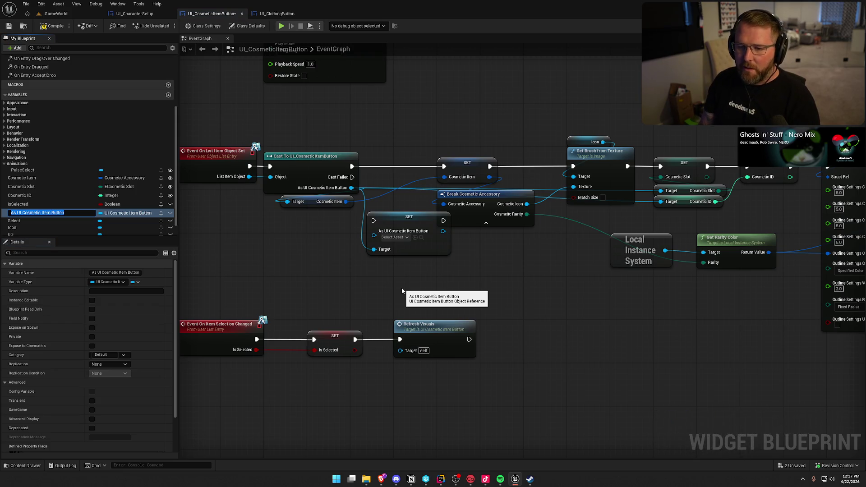
pyautogui.write('ButtonObj')
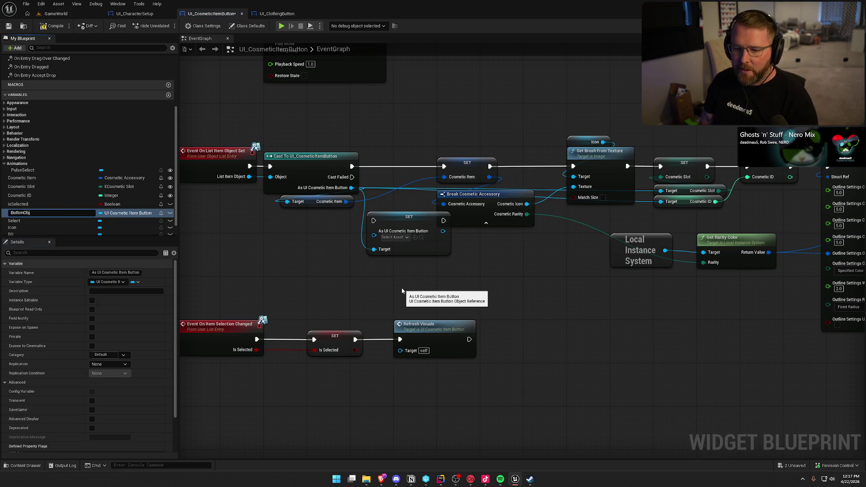
pyautogui.press('Return')
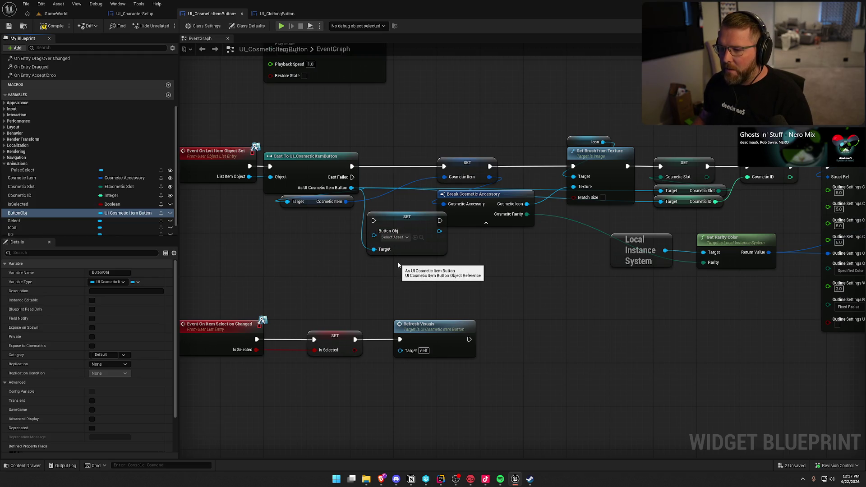
pyautogui.keyDown('alt'); pyautogui.click(374, 235); pyautogui.keyUp('alt')
pyautogui.keyDown('alt'); pyautogui.click(373, 249); pyautogui.keyUp('alt')
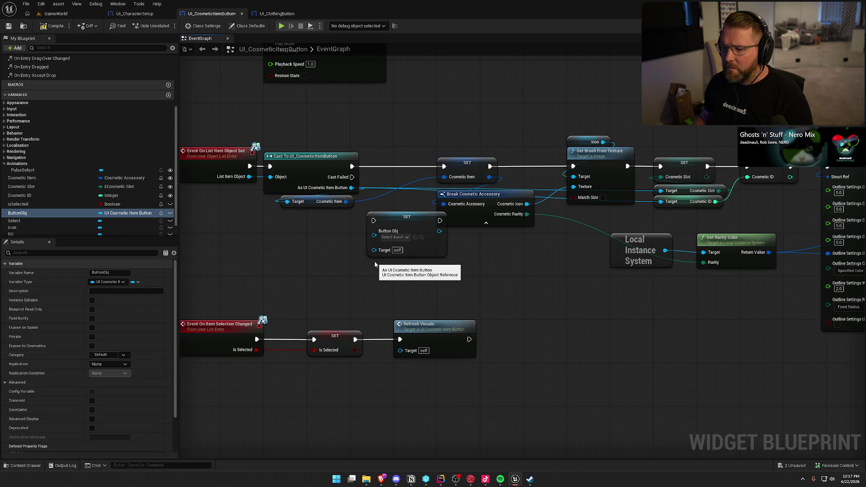
# - Wire a ButtonObj setter after the cast, fed the cast result, and delete the leftover SET node
pyautogui.moveTo(17, 213)
pyautogui.mouseDown()
pyautogui.moveTo(397, 169)
pyautogui.moveTo(384, 124)
pyautogui.moveTo(375, 163)
pyautogui.moveTo(351, 188)
pyautogui.mouseUp()
pyautogui.moveTo(405, 136)
pyautogui.mouseDown()
pyautogui.moveTo(407, 167)
pyautogui.moveTo(398, 171)
pyautogui.moveTo(444, 166)
pyautogui.mouseUp()
pyautogui.click(416, 246)
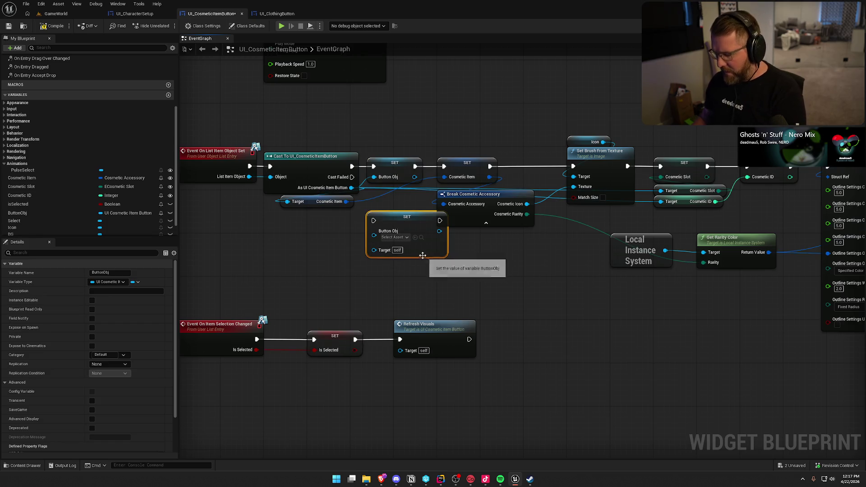
pyautogui.press('super+shift+s')
pyautogui.press('Escape')
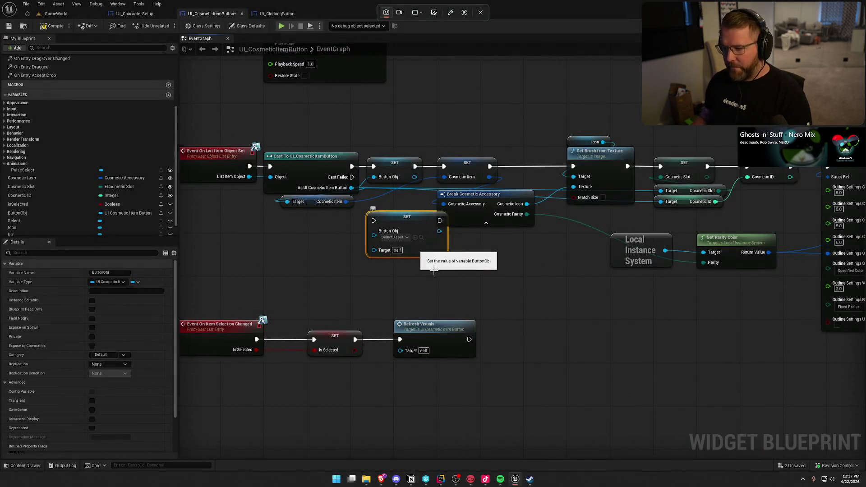
pyautogui.press('Delete')
pyautogui.click(399, 171)
pyautogui.moveTo(381, 273)
pyautogui.mouseDown()
pyautogui.moveTo(402, 296)
pyautogui.moveTo(678, 294)
pyautogui.moveTo(359, 283)
pyautogui.moveTo(390, 273)
pyautogui.mouseUp()
pyautogui.moveTo(33, 212); pyautogui.dragTo(461, 158)
# - Replace the old setter with ButtonObj's Set Is Selected, fed the event's Is Selected, before Refresh Visuals
pyautogui.write('set is')
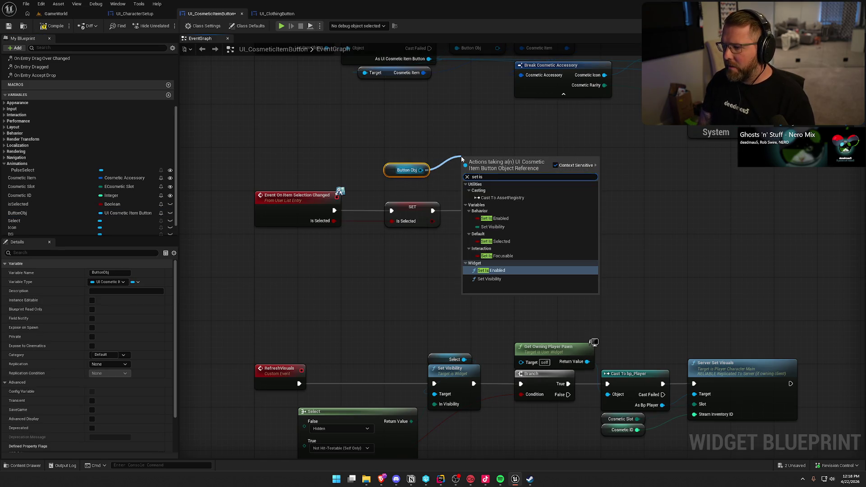
pyautogui.click(495, 241)
pyautogui.moveTo(468, 172)
pyautogui.mouseDown()
pyautogui.moveTo(413, 203)
pyautogui.moveTo(333, 220)
pyautogui.moveTo(467, 162)
pyautogui.moveTo(508, 184)
pyautogui.moveTo(477, 210)
pyautogui.mouseUp()
pyautogui.click(412, 216)
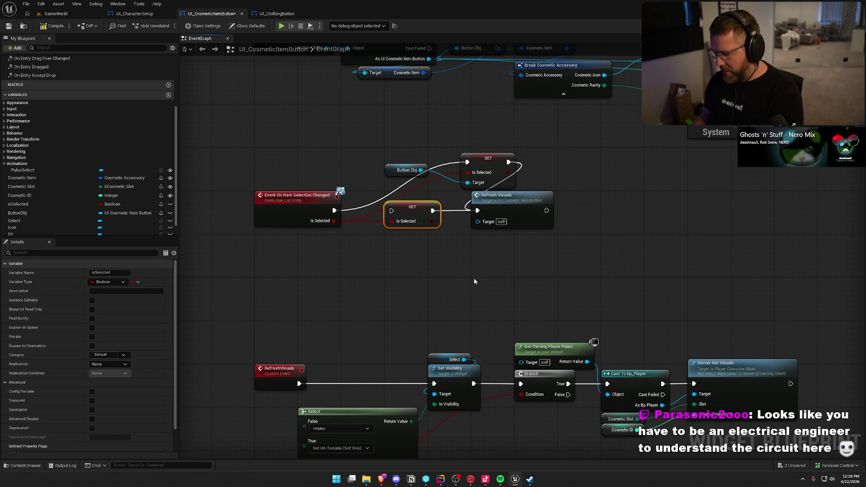
pyautogui.press('Delete')
pyautogui.moveTo(487, 161)
pyautogui.mouseDown()
pyautogui.moveTo(434, 206)
pyautogui.moveTo(411, 210)
pyautogui.mouseUp()
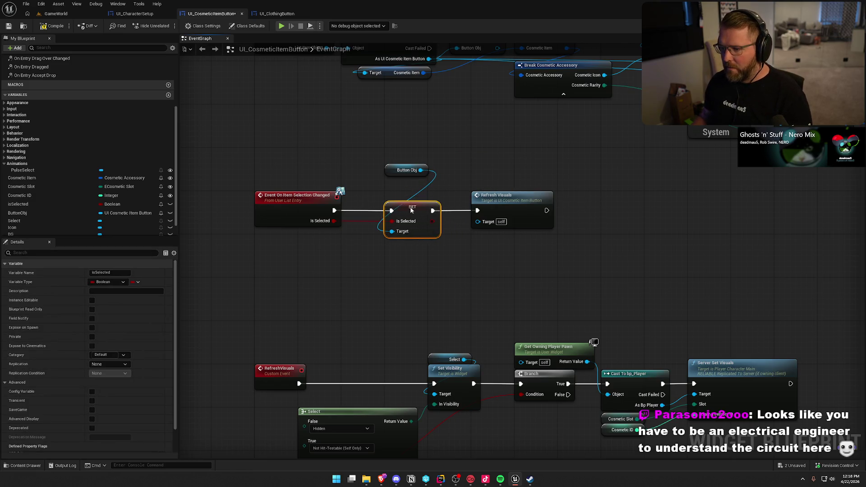
pyautogui.moveTo(406, 160)
pyautogui.mouseDown()
pyautogui.moveTo(437, 191)
pyautogui.moveTo(481, 323)
pyautogui.mouseUp()
pyautogui.moveTo(311, 145)
pyautogui.mouseDown()
pyautogui.moveTo(339, 238)
pyautogui.moveTo(303, 377)
pyautogui.mouseUp()
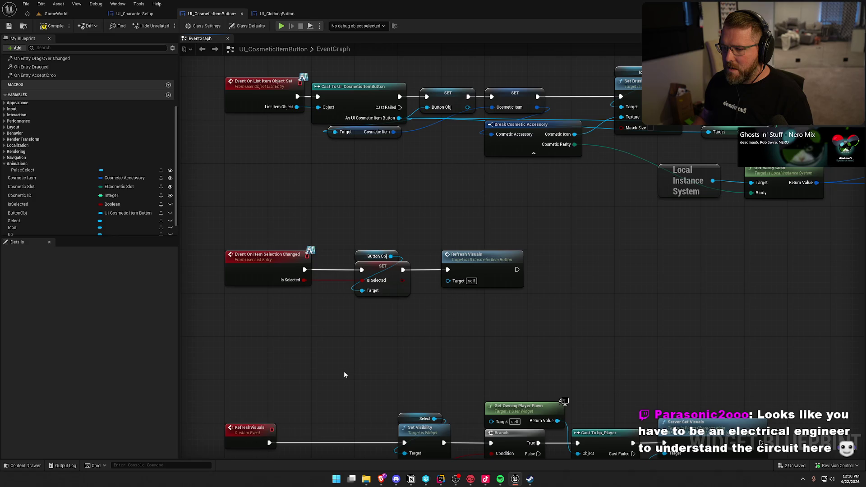
pyautogui.moveTo(438, 358)
pyautogui.mouseDown()
pyautogui.moveTo(257, 387)
pyautogui.moveTo(473, 378)
pyautogui.moveTo(470, 184)
pyautogui.mouseUp()
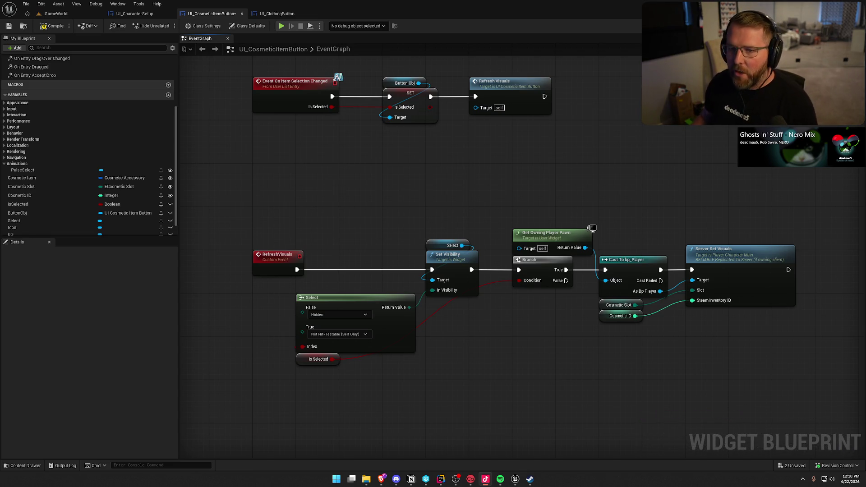
# - Feed the Select Index and Branch Condition from a new ButtonObj Get Is Selected node, deleting the old getter
pyautogui.moveTo(371, 215)
pyautogui.mouseDown()
pyautogui.moveTo(358, 166)
pyautogui.moveTo(384, 116)
pyautogui.moveTo(411, 95)
pyautogui.mouseUp()
pyautogui.moveTo(18, 213); pyautogui.dragTo(356, 271)
pyautogui.moveTo(371, 271); pyautogui.dragTo(394, 267)
pyautogui.write('get is')
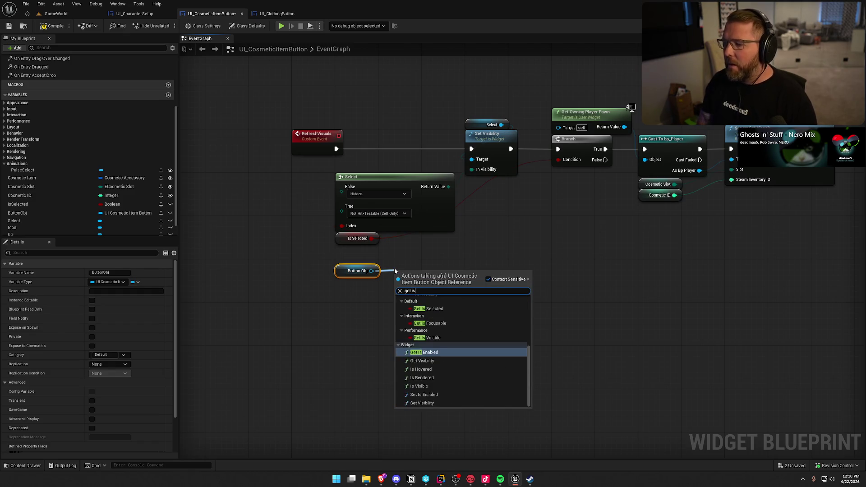
pyautogui.click(446, 310)
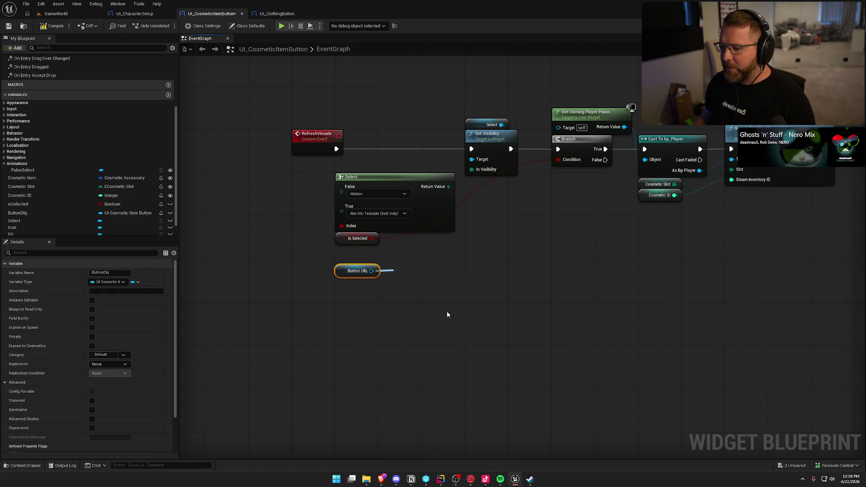
pyautogui.moveTo(371, 238); pyautogui.dragTo(449, 276)
pyautogui.click(333, 248)
pyautogui.click(357, 238)
pyautogui.press('Delete')
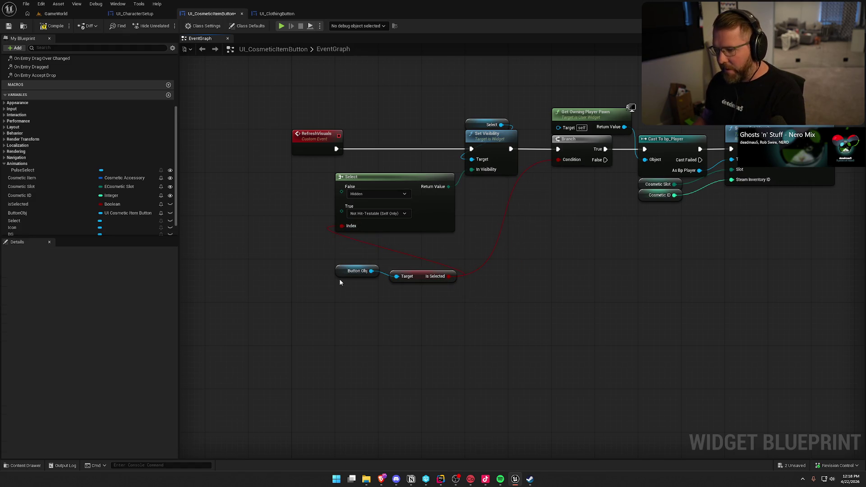
# - Tidy the Button Obj and Get Is Selected nodes into place beside the Select node
pyautogui.moveTo(354, 273); pyautogui.dragTo(392, 316)
pyautogui.keyDown('shift'); pyautogui.click(409, 276); pyautogui.keyUp('shift')
pyautogui.moveTo(419, 277); pyautogui.dragTo(328, 244)
pyautogui.click(353, 348)
pyautogui.moveTo(354, 347)
pyautogui.mouseDown()
pyautogui.moveTo(448, 232)
pyautogui.moveTo(489, 347)
pyautogui.moveTo(279, 399)
pyautogui.moveTo(767, 451)
pyautogui.moveTo(638, 252)
pyautogui.mouseUp()
# - Compile the widget blueprint and take control of the character in the running game
pyautogui.click(62, 25)
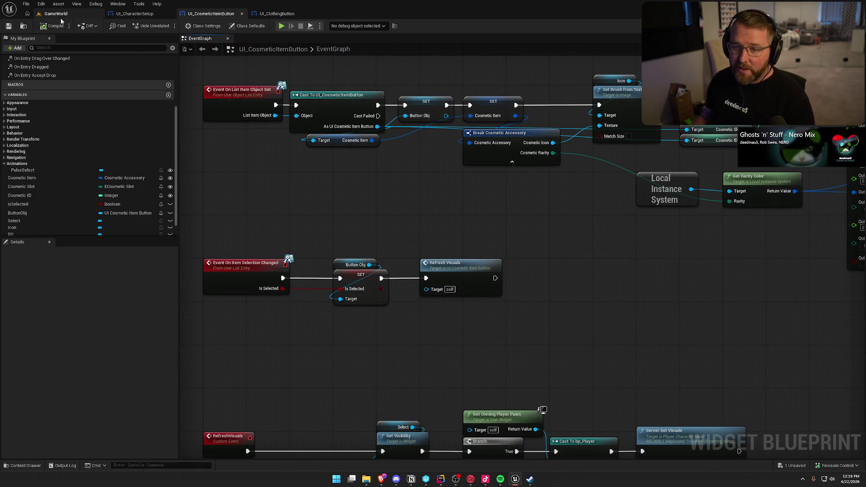
pyautogui.click(56, 14)
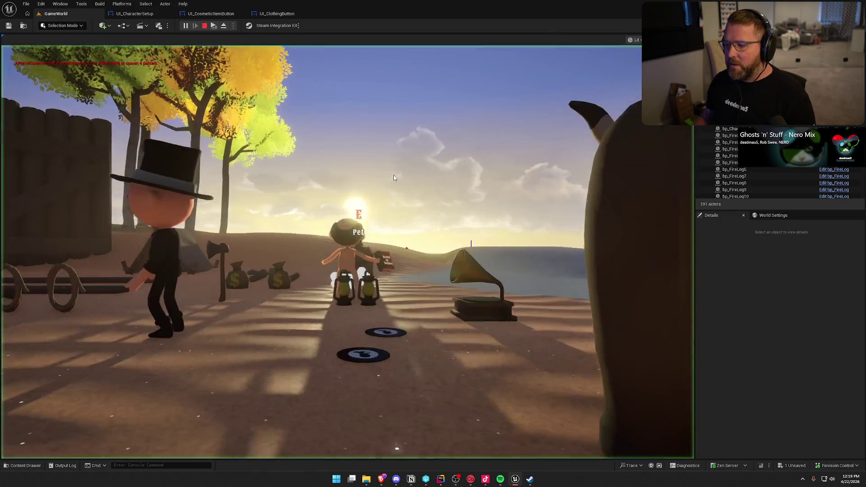
pyautogui.click(393, 177)
# - Run the character to the chest, unlock the Flat Glasses cosmetic, and open customization with Tab
pyautogui.press('w')
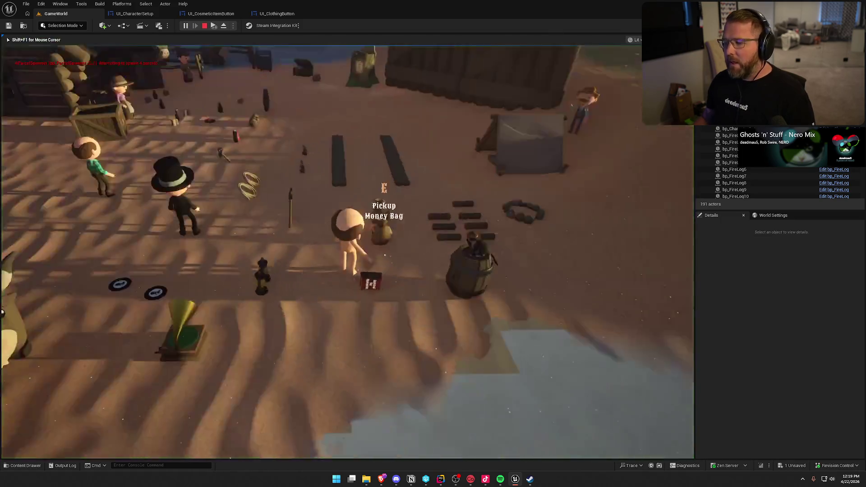
pyautogui.press('w')
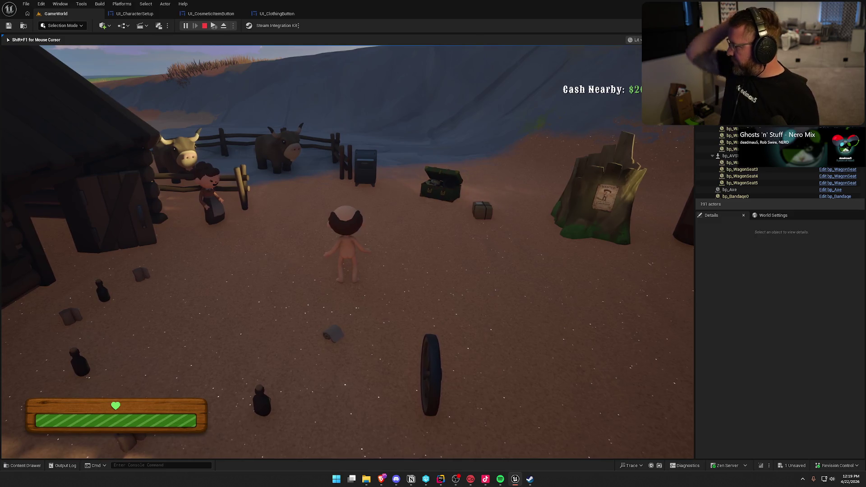
pyautogui.hotkey('shift', 'w')
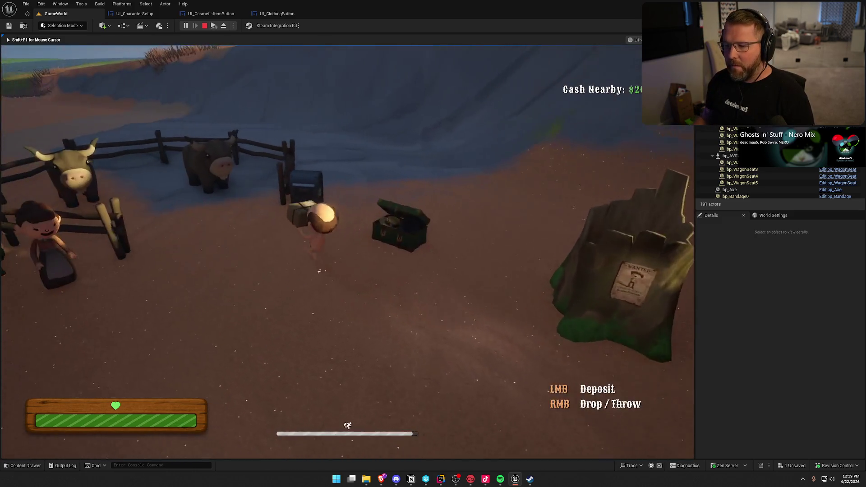
pyautogui.press('e')
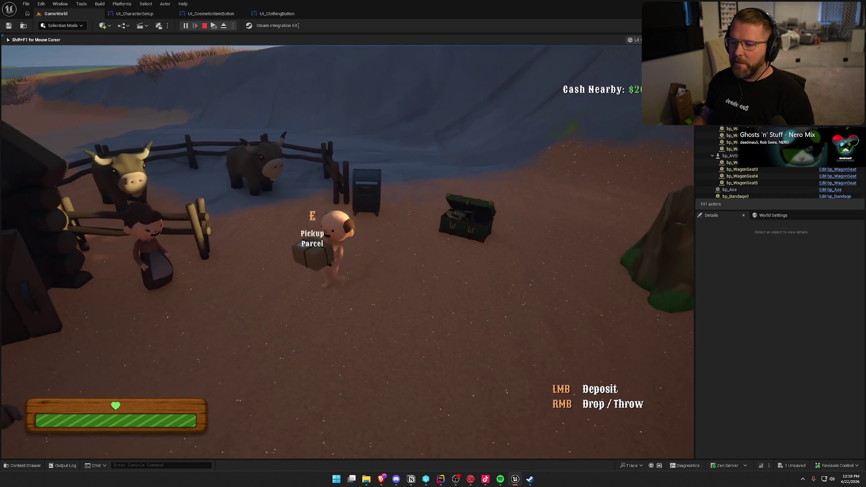
pyautogui.press('Tab')
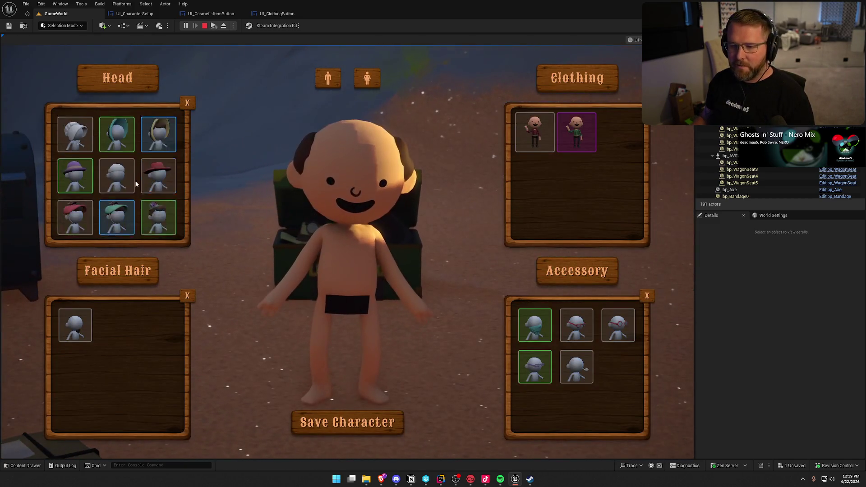
# - Try the grey cowboy hat, then the blonde bonnet, and settle on the green bonnet with bow
pyautogui.click(69, 148)
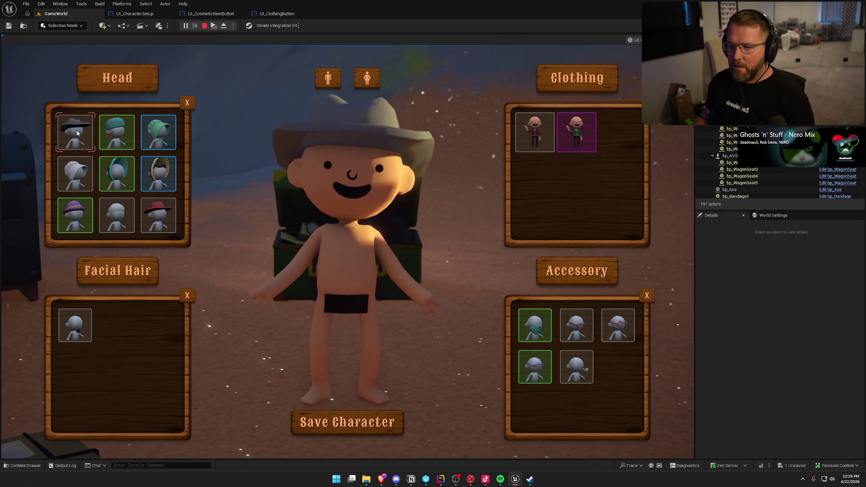
pyautogui.scroll(-2, 137, 166)
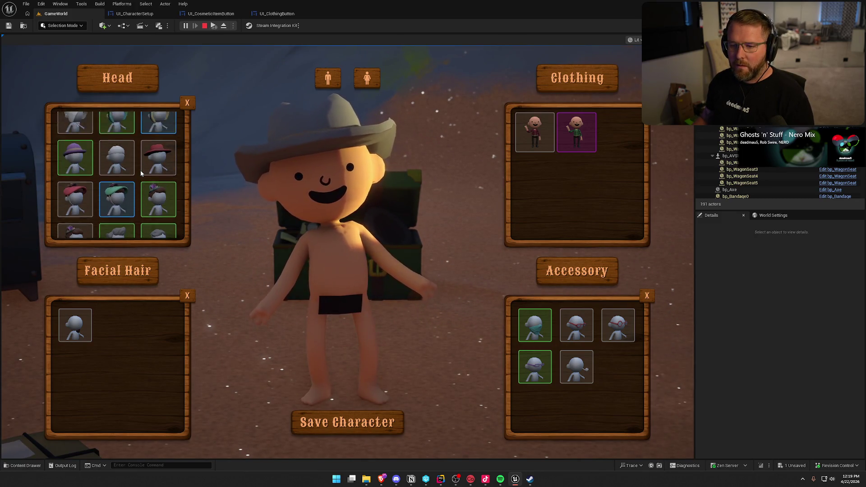
pyautogui.scroll(1, 139, 170)
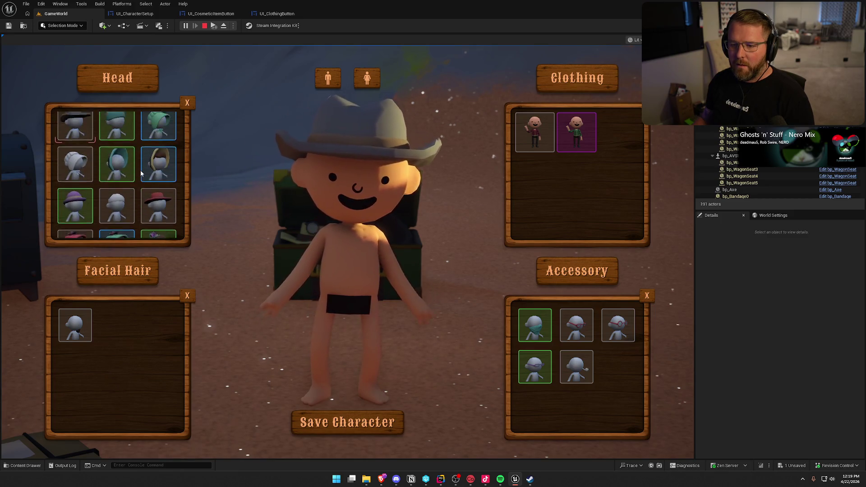
pyautogui.scroll(1, 140, 171)
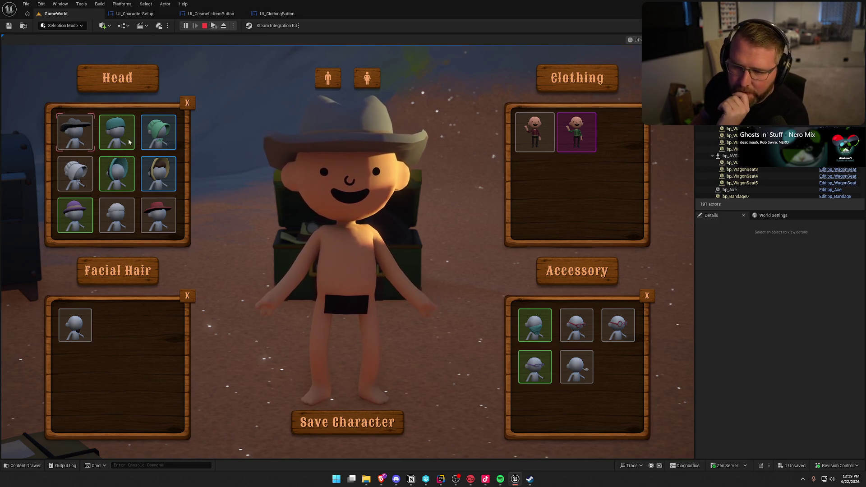
pyautogui.scroll(-2, 135, 181)
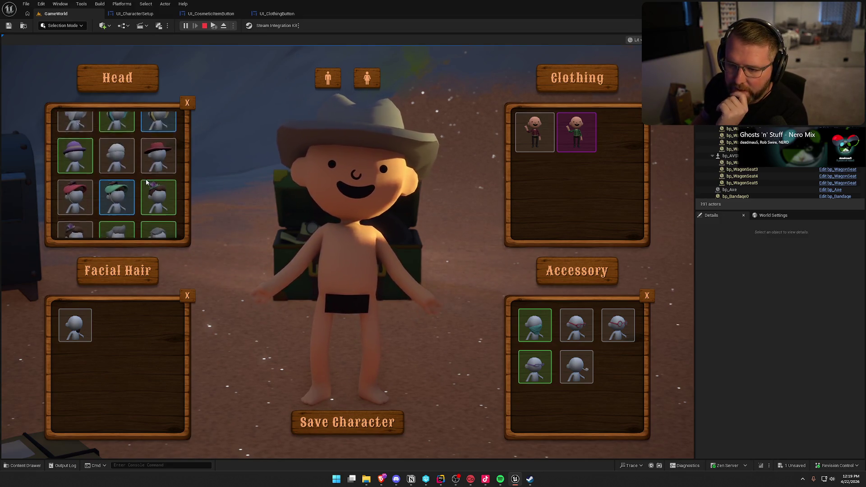
pyautogui.scroll(2, 148, 180)
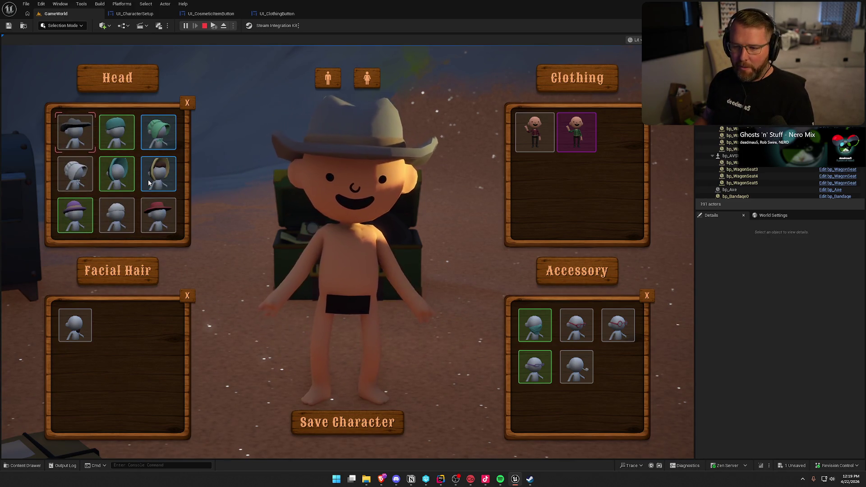
pyautogui.scroll(-2, 148, 180)
pyautogui.scroll(2, 149, 180)
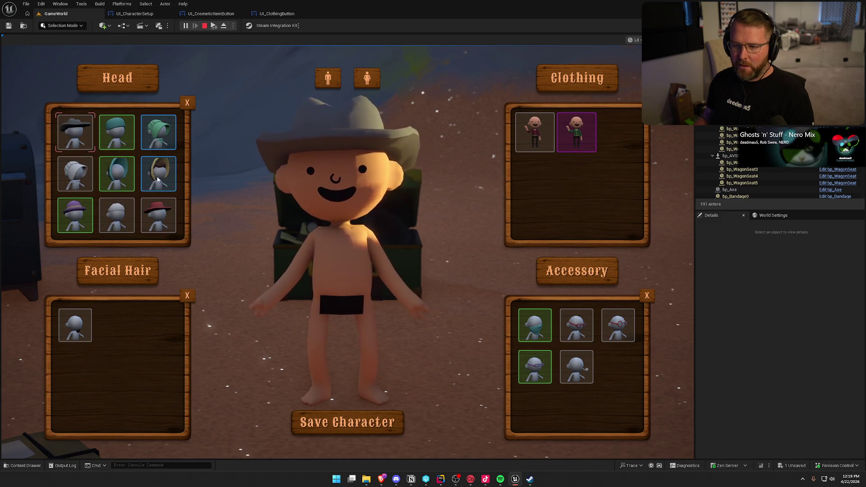
pyautogui.click(151, 181)
pyautogui.scroll(-2, 153, 180)
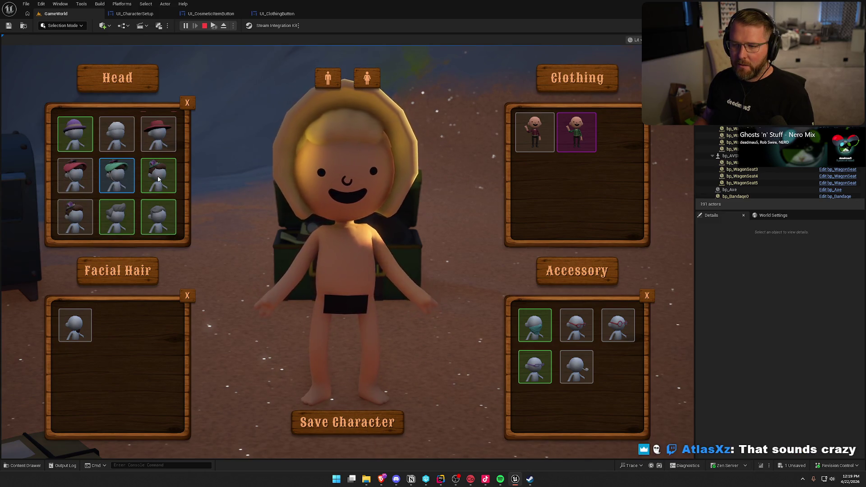
pyautogui.scroll(2, 155, 202)
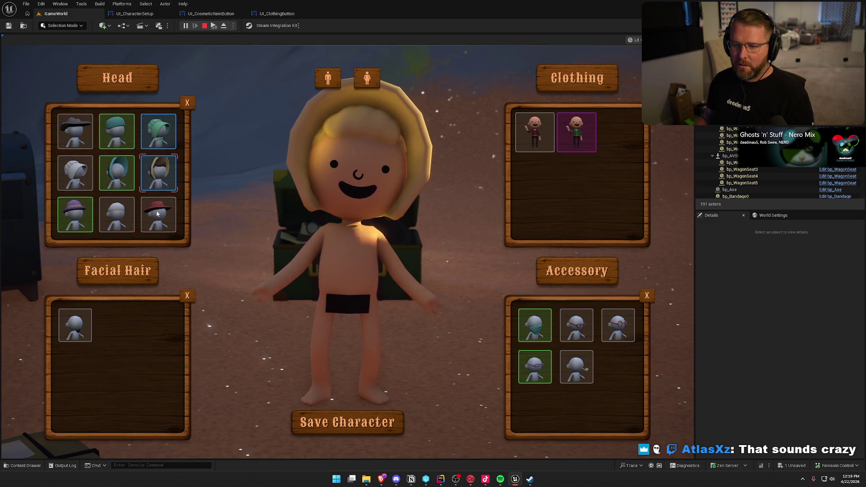
pyautogui.click(154, 192)
pyautogui.scroll(-2, 154, 191)
pyautogui.scroll(2, 154, 191)
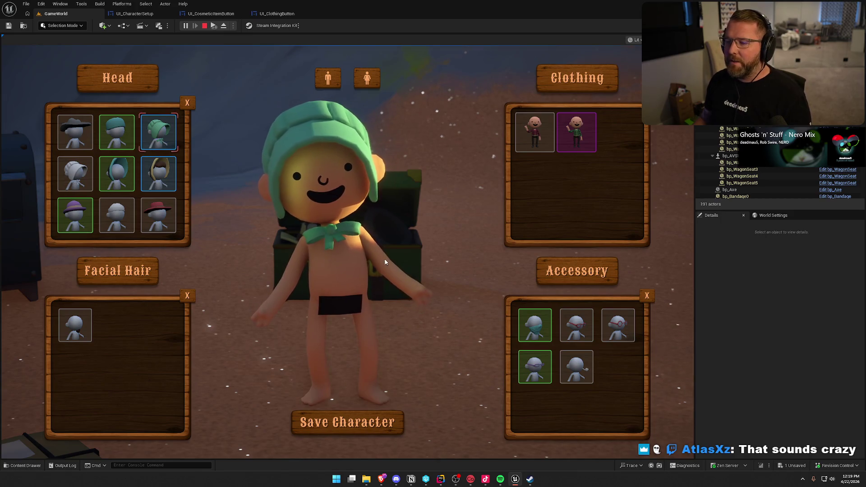
# - Give the character a goatee and end the Play-In-Editor session
pyautogui.click(77, 326)
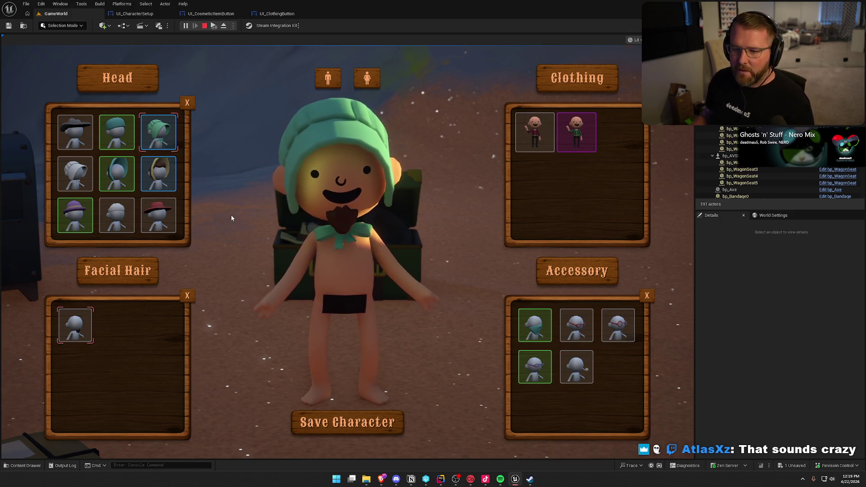
pyautogui.scroll(-4, 135, 203)
pyautogui.scroll(-2, 134, 204)
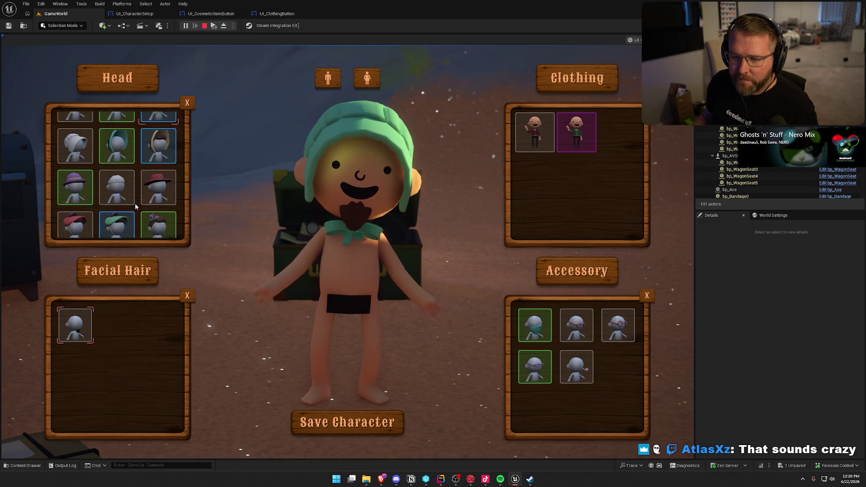
pyautogui.press('Escape')
pyautogui.click(210, 13)
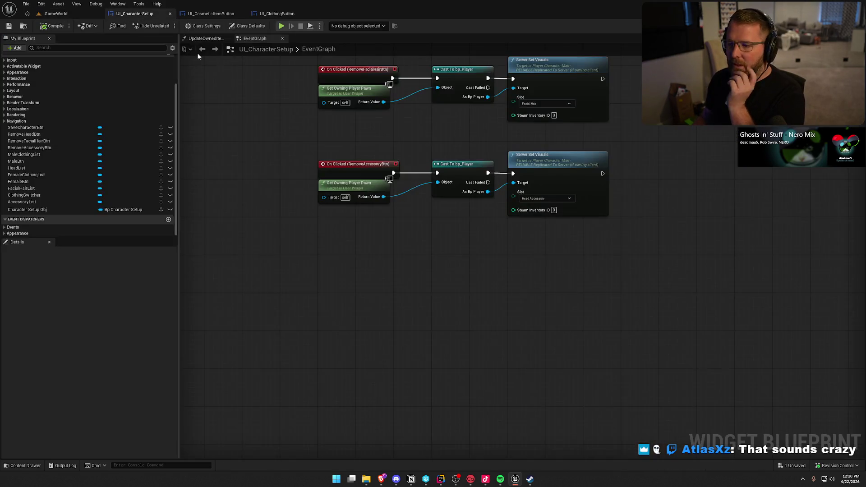
# - Move the Is Selected, Button Obj and Select nodes closer to the Refresh Visuals node
pyautogui.scroll(3, 436, 217)
pyautogui.scroll(-3, 436, 218)
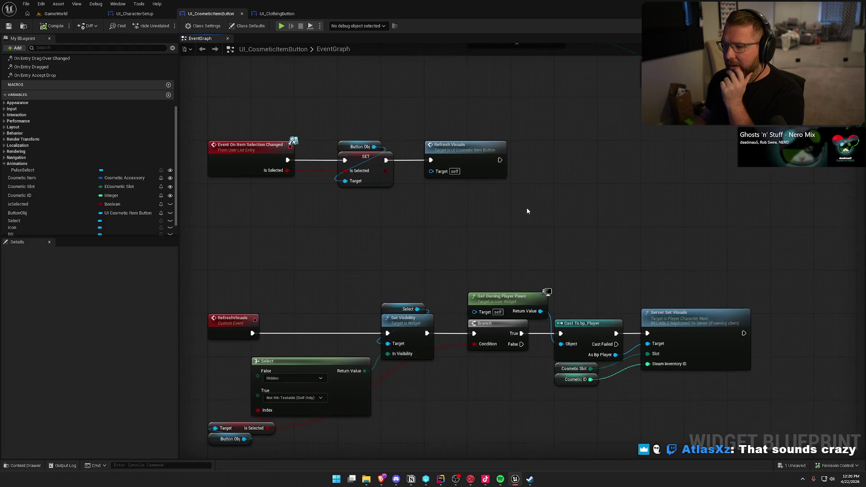
pyautogui.click(466, 155)
pyautogui.scroll(-3, 503, 223)
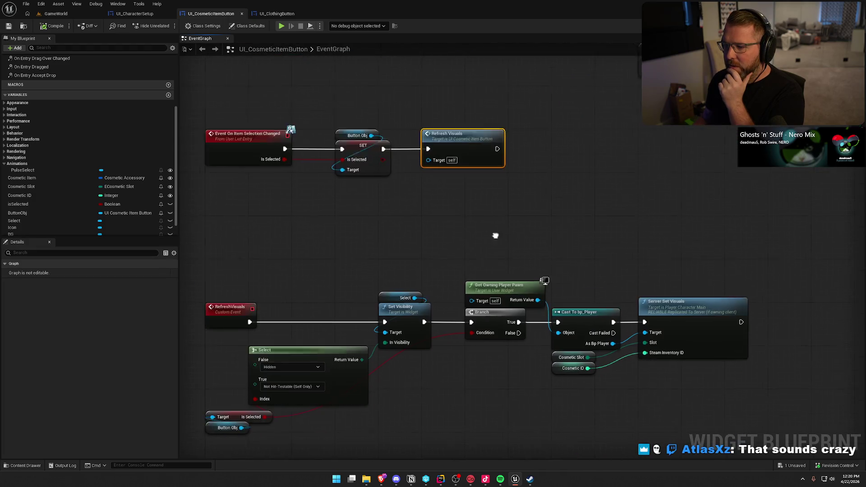
pyautogui.moveTo(285, 350)
pyautogui.mouseDown()
pyautogui.moveTo(257, 315)
pyautogui.moveTo(308, 303)
pyautogui.mouseUp()
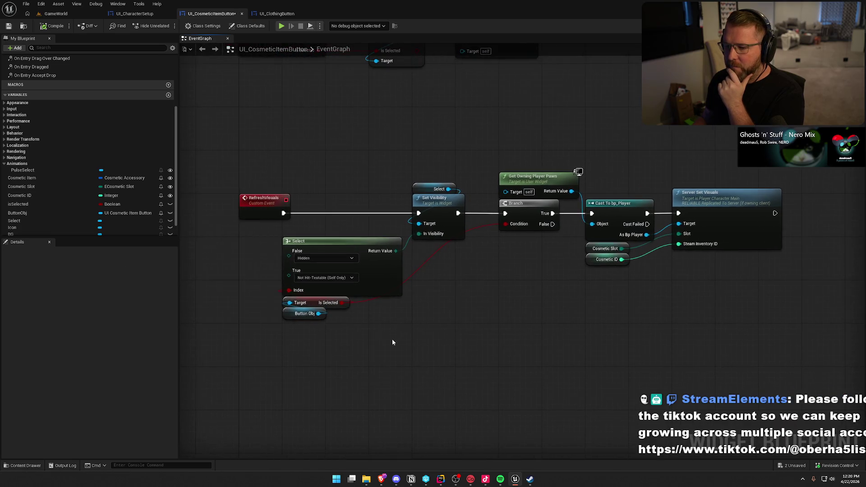
pyautogui.keyDown('shift'); pyautogui.click(317, 248); pyautogui.keyUp('shift')
pyautogui.moveTo(317, 248); pyautogui.dragTo(279, 231)
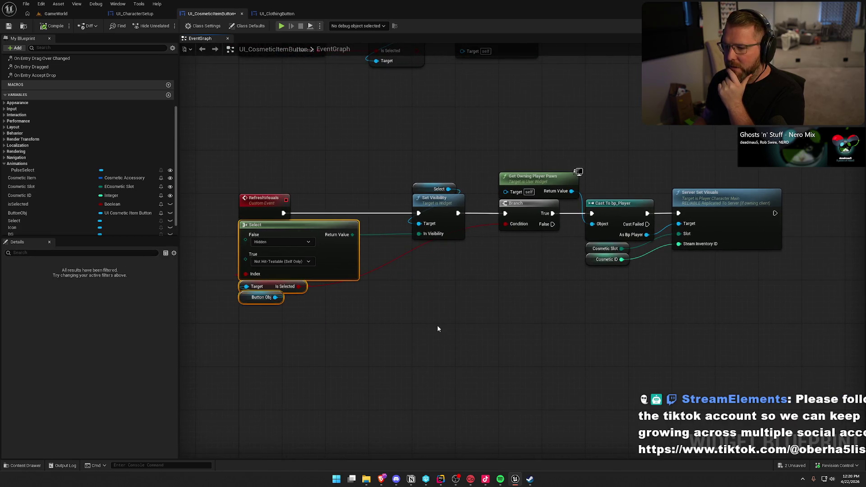
pyautogui.click(425, 317)
# - Place Get Owning Player Pawn above Cast To bp_Player and straighten the row through Server Set Visuals
pyautogui.moveTo(715, 307); pyautogui.dragTo(400, 131)
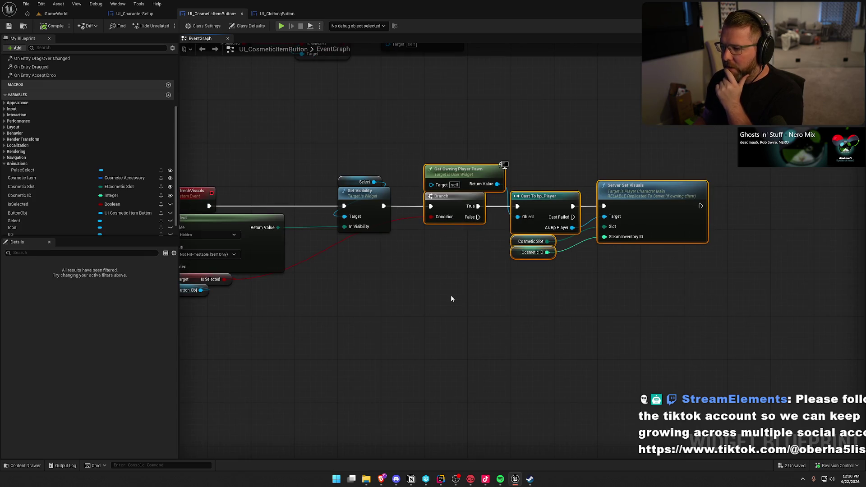
pyautogui.moveTo(465, 295); pyautogui.dragTo(399, 304)
pyautogui.click(399, 304)
pyautogui.moveTo(403, 187)
pyautogui.mouseDown()
pyautogui.moveTo(490, 186)
pyautogui.moveTo(561, 302)
pyautogui.moveTo(588, 308)
pyautogui.mouseUp()
pyautogui.click(670, 261)
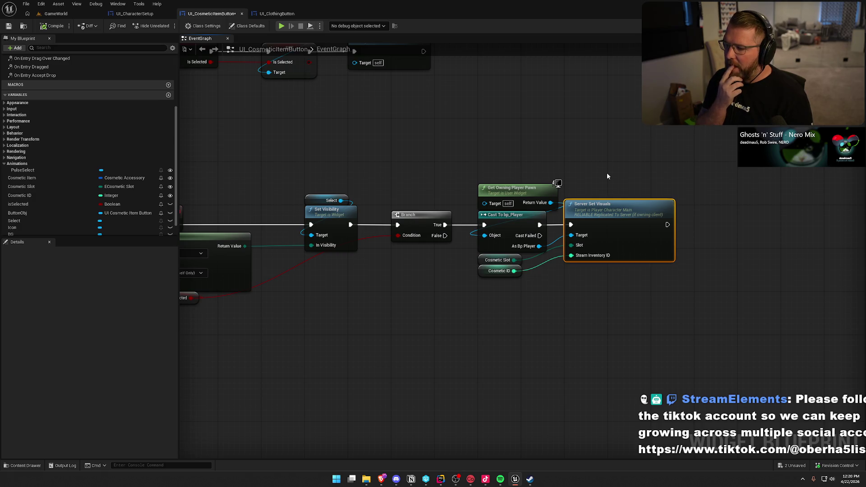
pyautogui.moveTo(457, 289); pyautogui.dragTo(481, 282)
pyautogui.moveTo(198, 161); pyautogui.dragTo(779, 322)
pyautogui.click(509, 287)
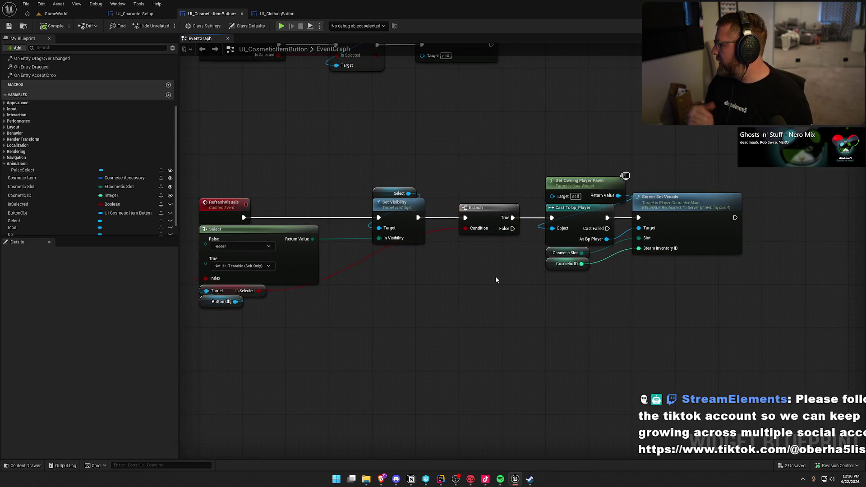
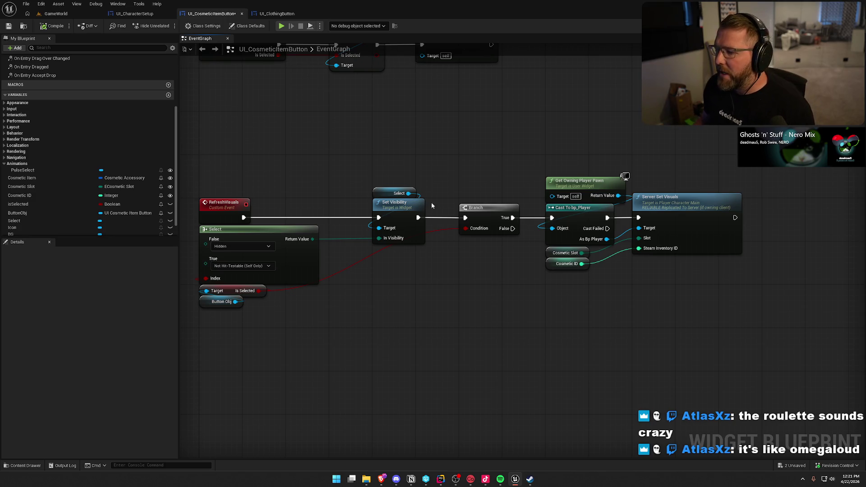
# - Move the Set Visibility through Server Set Visuals nodes leftward, then go back to the GameWorld level tab
pyautogui.moveTo(368, 155); pyautogui.dragTo(703, 318)
pyautogui.moveTo(392, 210); pyautogui.dragTo(348, 210)
pyautogui.click(363, 164)
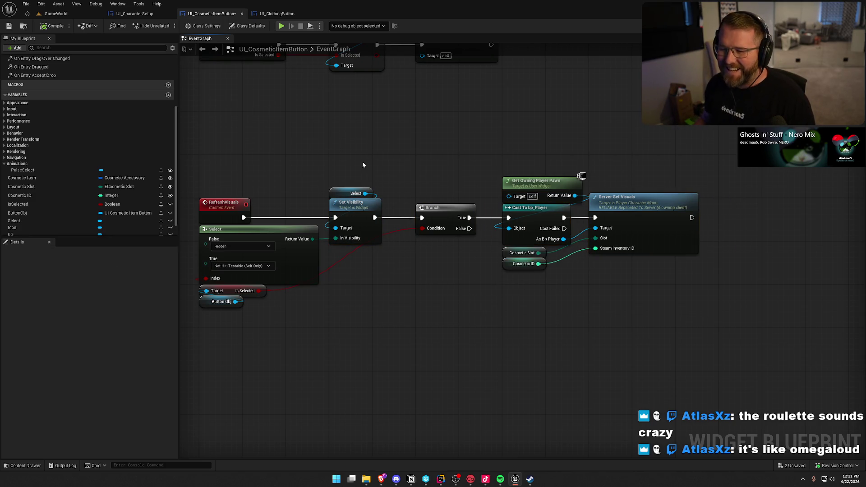
pyautogui.click(55, 14)
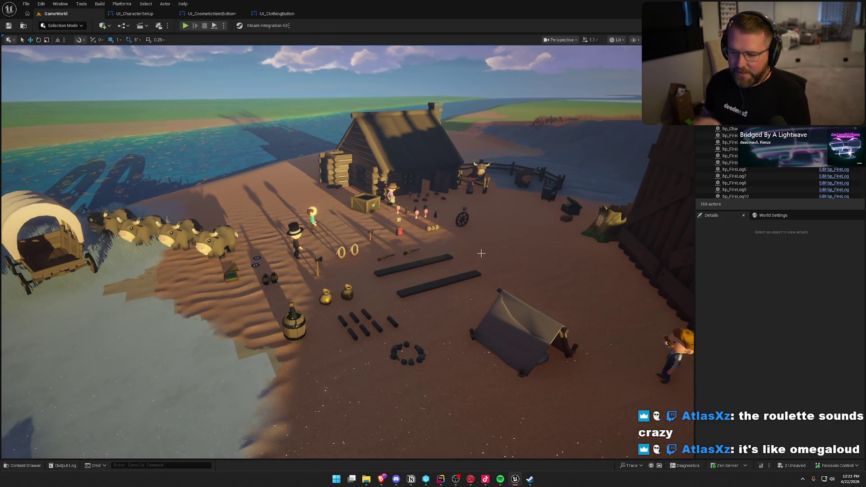
# - Open the TrailMap level from the Maps folder, saving CosmeticSelect and UI_CosmeticItemButton when prompted
pyautogui.hotkey('ctrl', 'space')
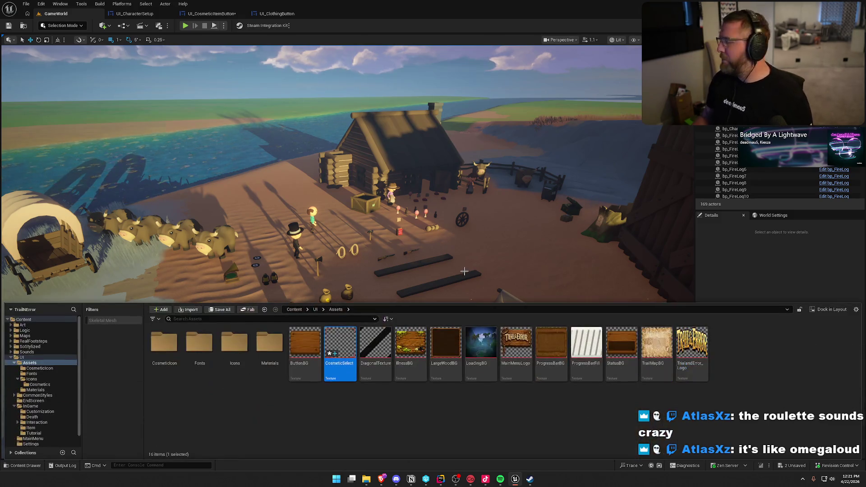
pyautogui.click(10, 357)
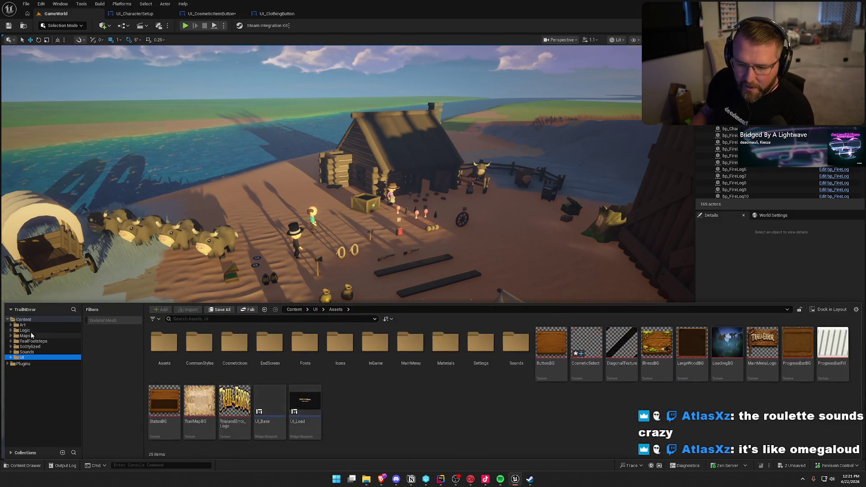
pyautogui.click(28, 336)
pyautogui.doubleClick(305, 346)
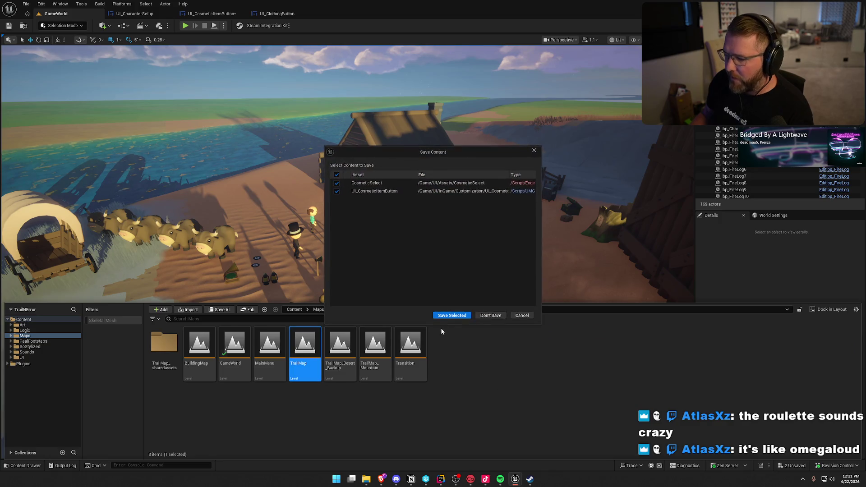
pyautogui.click(455, 315)
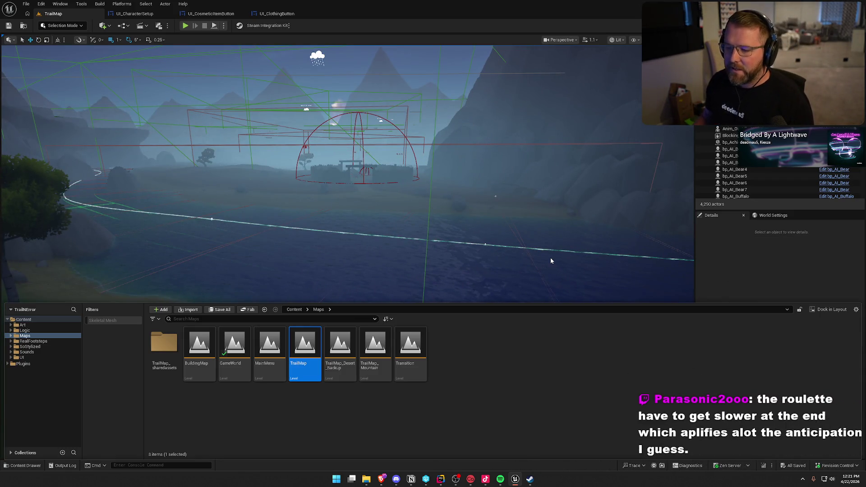
# - Dismiss the Content Drawer and look around the TrailMap settlement with its General Store, wagon and bull
pyautogui.click(733, 267)
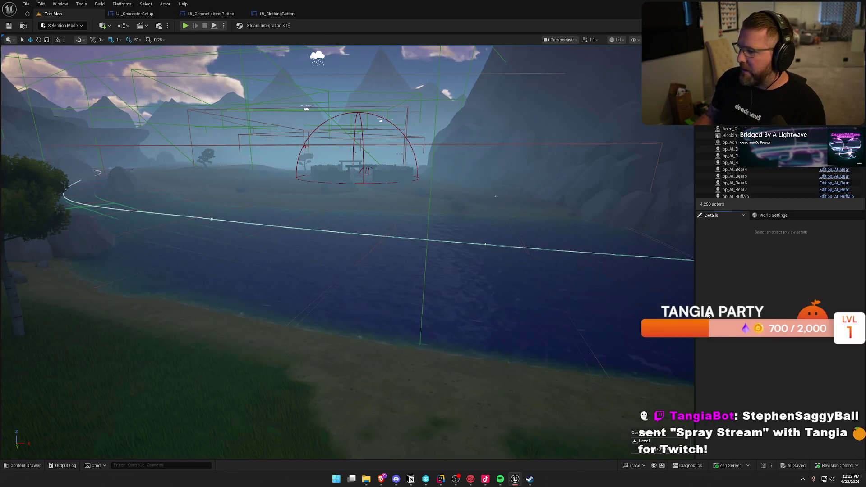
pyautogui.moveTo(360, 225); pyautogui.dragTo(293, 225)
# - Fly the camera from the General Store over the fenced village, then toward the tall trees
pyautogui.press('2')
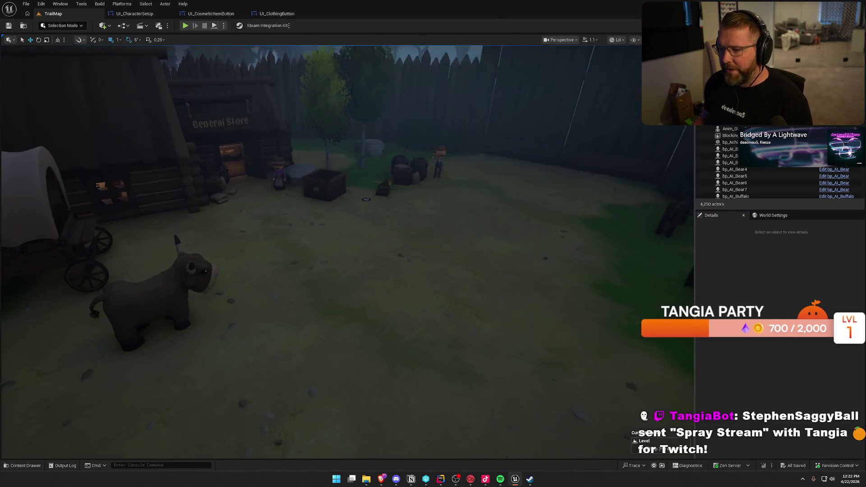
pyautogui.scroll(2, 348, 252)
pyautogui.scroll(2, 320, 252)
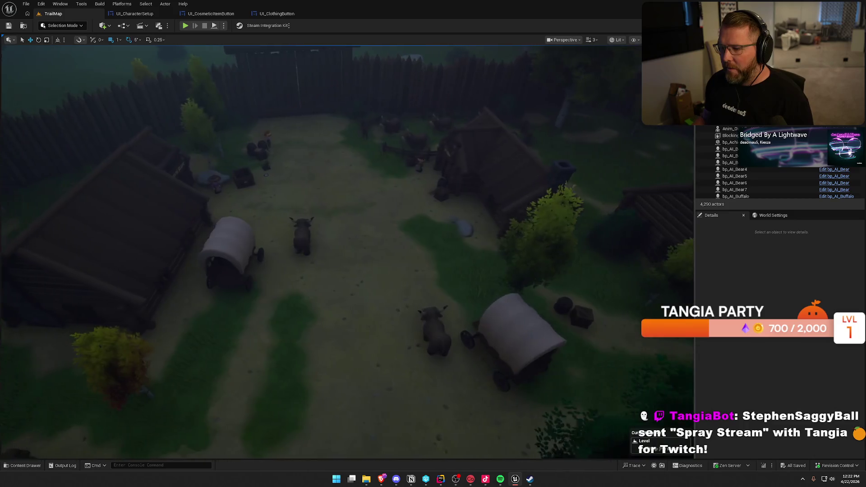
pyautogui.moveTo(476, 294); pyautogui.dragTo(476, 294)
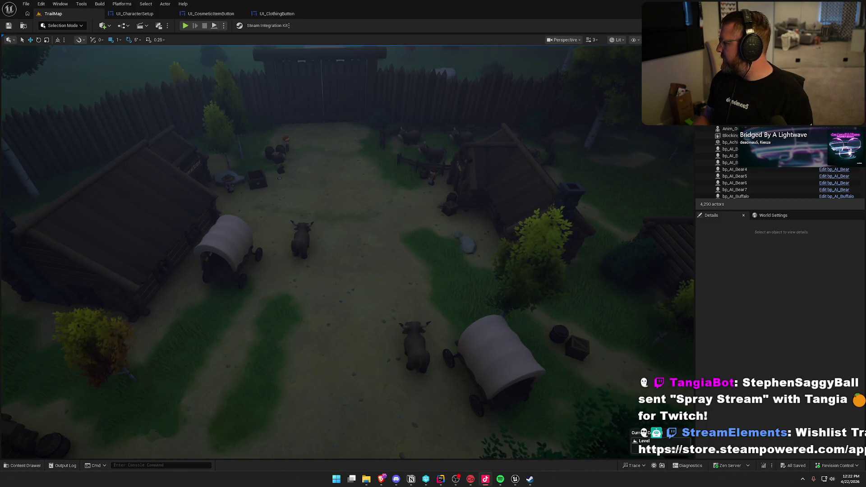
pyautogui.moveTo(475, 283)
pyautogui.mouseDown()
pyautogui.moveTo(475, 307)
pyautogui.moveTo(475, 275)
pyautogui.moveTo(348, 245)
pyautogui.mouseUp()
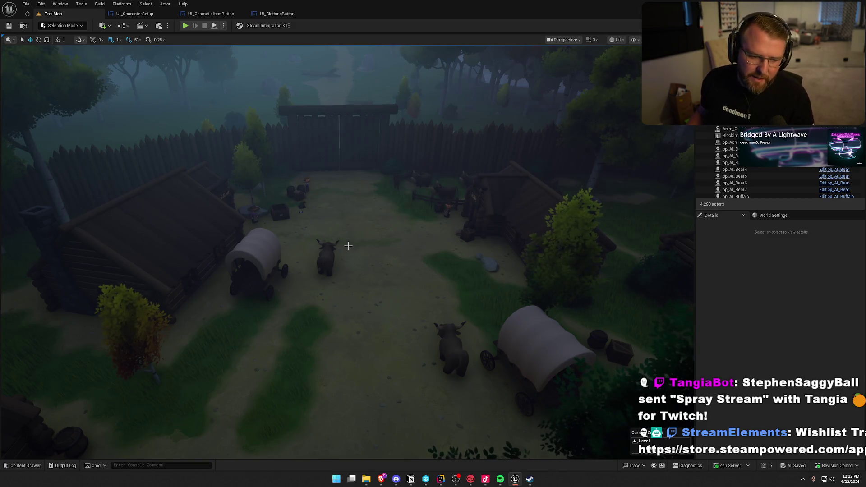
pyautogui.moveTo(348, 246)
pyautogui.mouseDown()
pyautogui.moveTo(348, 232)
pyautogui.moveTo(294, 246)
pyautogui.mouseUp()
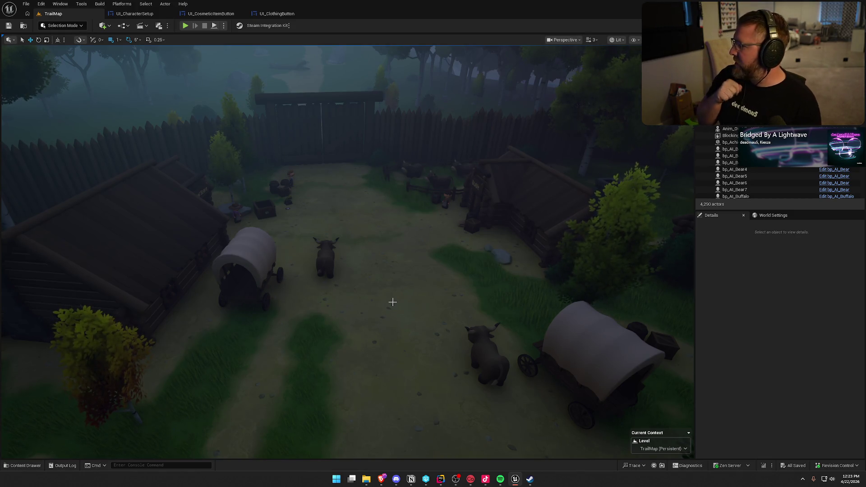
pyautogui.moveTo(298, 311)
pyautogui.mouseDown()
pyautogui.moveTo(316, 270)
pyautogui.moveTo(299, 255)
pyautogui.moveTo(307, 252)
pyautogui.moveTo(306, 279)
pyautogui.moveTo(322, 266)
pyautogui.moveTo(317, 280)
pyautogui.mouseUp()
pyautogui.scroll(2, 321, 280)
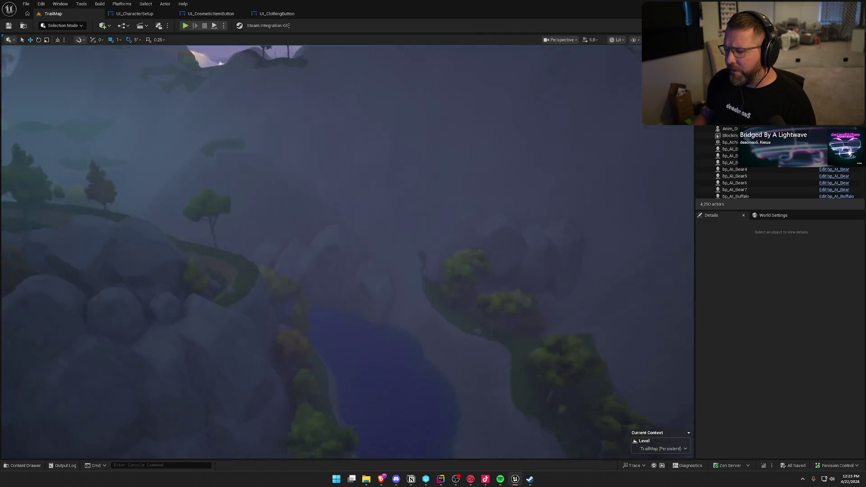
# - Fly from the forest dirt path across the river to the desert town among the red mesas
pyautogui.moveTo(317, 280); pyautogui.dragTo(314, 284)
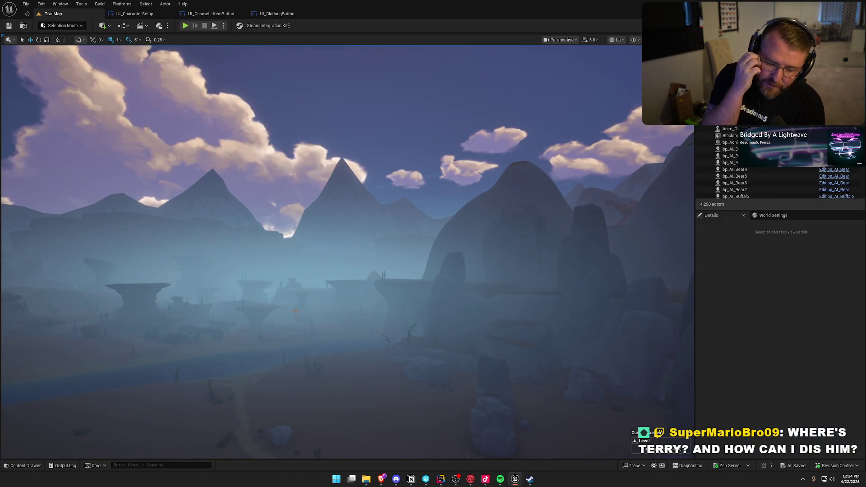
pyautogui.moveTo(358, 363); pyautogui.dragTo(358, 364)
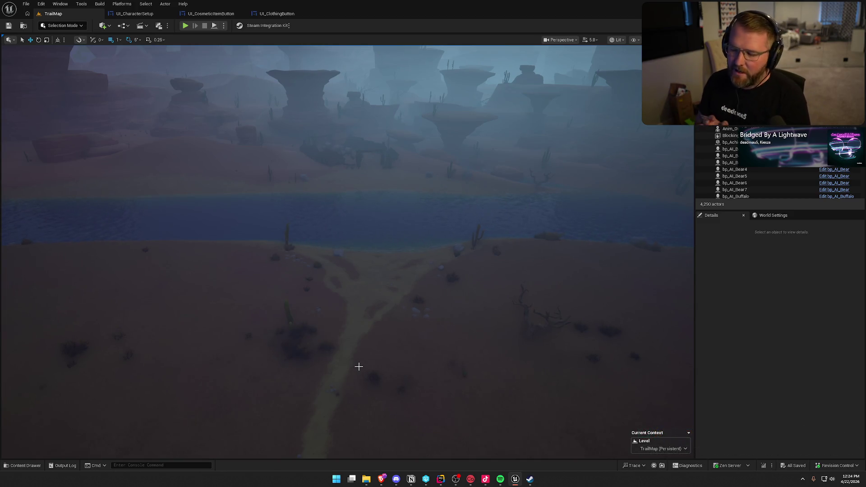
pyautogui.moveTo(358, 366)
pyautogui.mouseDown()
pyautogui.moveTo(324, 316)
pyautogui.moveTo(325, 343)
pyautogui.moveTo(307, 311)
pyautogui.moveTo(311, 352)
pyautogui.moveTo(315, 324)
pyautogui.mouseUp()
pyautogui.moveTo(419, 273); pyautogui.dragTo(420, 266)
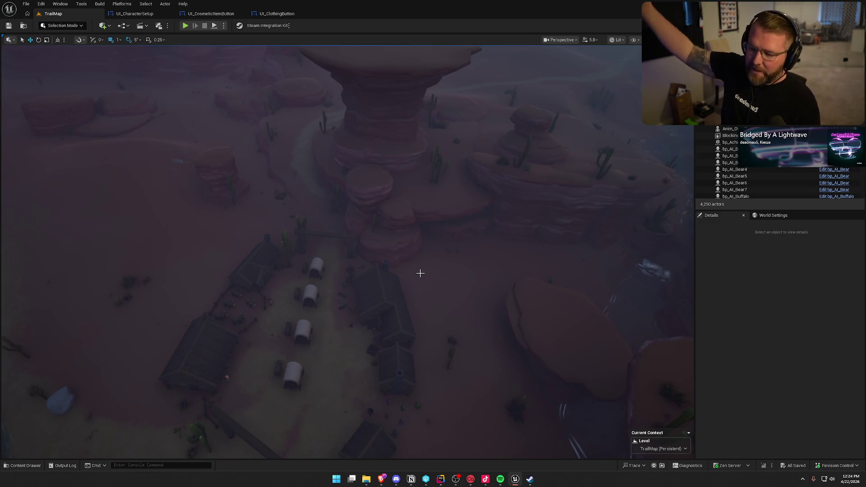
# - Drop to ground level facing the mesas, then look up from the river bank to the forested cliffs
pyautogui.moveTo(426, 274)
pyautogui.mouseDown()
pyautogui.moveTo(426, 199)
pyautogui.moveTo(442, 207)
pyautogui.moveTo(433, 244)
pyautogui.mouseUp()
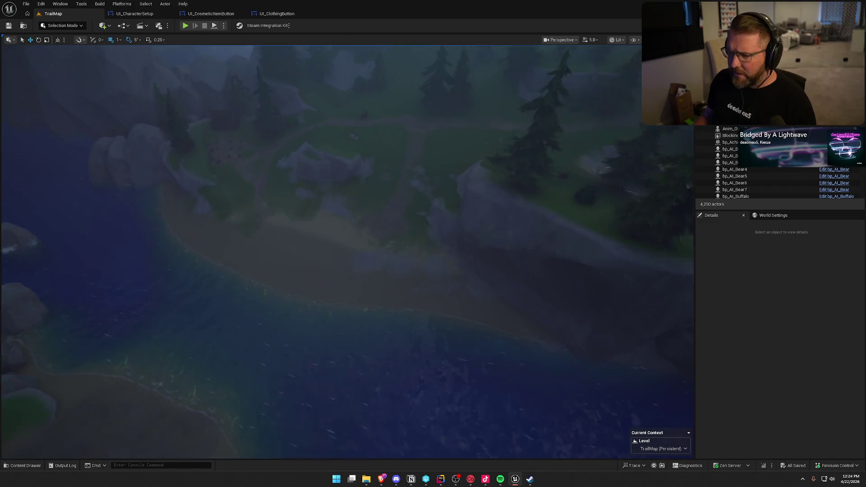
pyautogui.moveTo(433, 243); pyautogui.dragTo(433, 217)
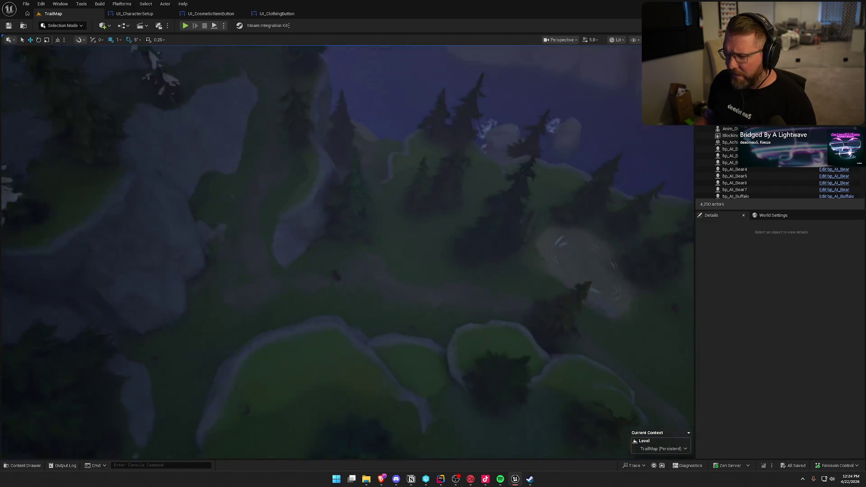
pyautogui.scroll(5, 348, 252)
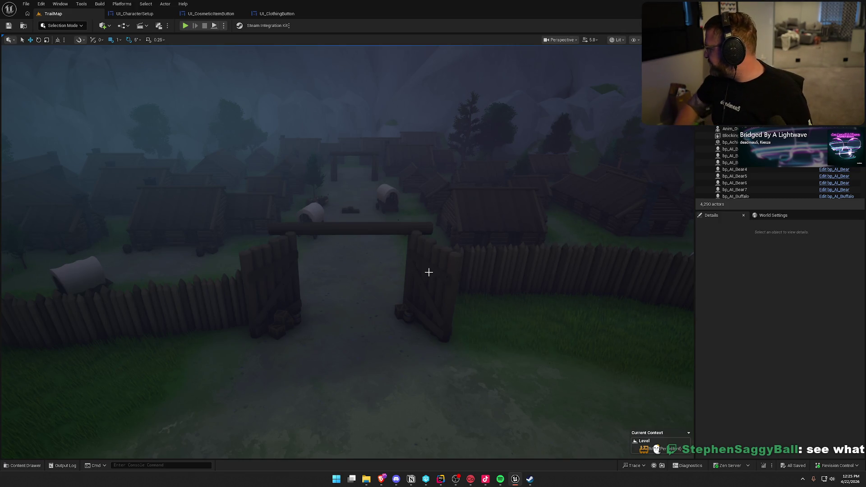
# - Reopen the GameWorld level from the Maps folder in the Content Drawer
pyautogui.hotkey('alt', 'Tab')
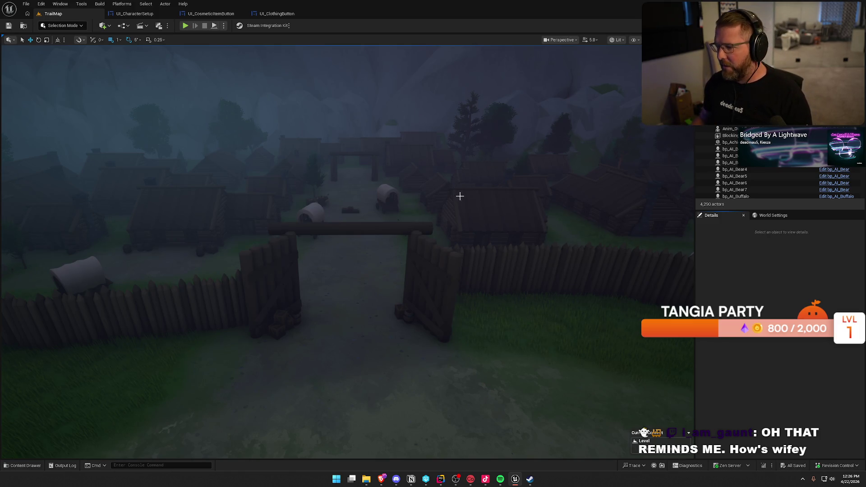
pyautogui.scroll(-2, 457, 194)
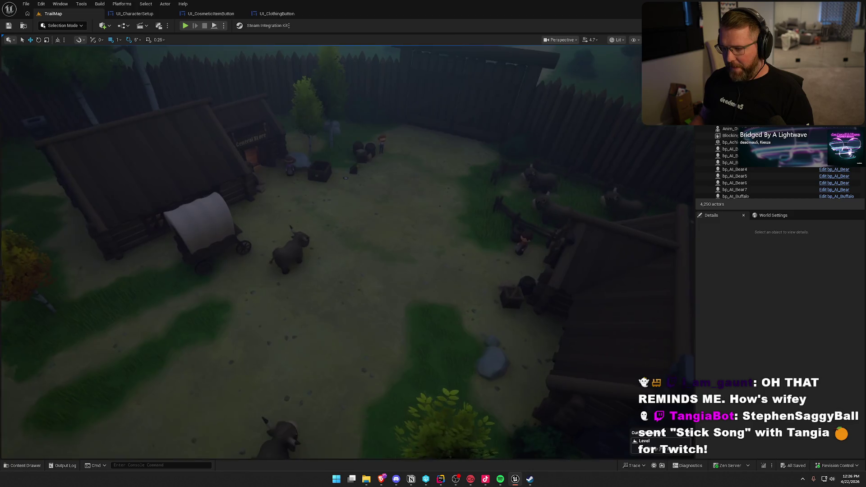
pyautogui.scroll(-2, 320, 180)
pyautogui.hotkey('ctrl', 'space')
pyautogui.doubleClick(235, 356)
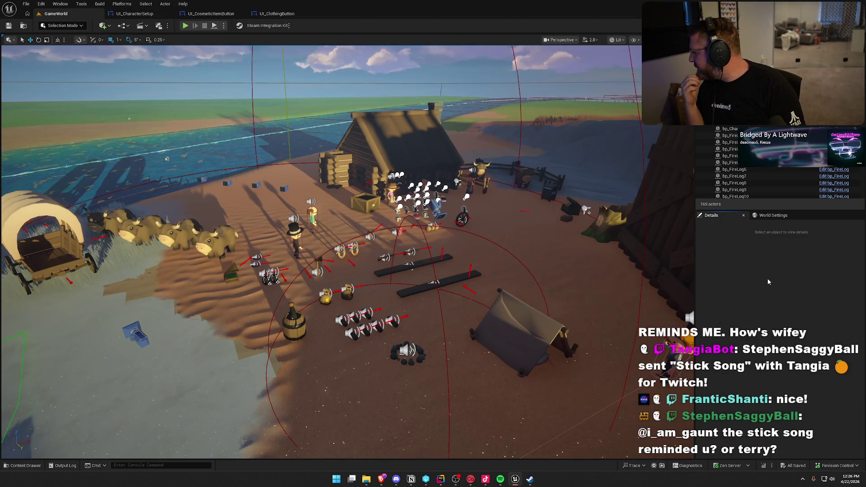
# - Reframe the camera around the GameWorld cabin and camp, then bring up the UI_CharacterSetup event graph
pyautogui.moveTo(343, 253); pyautogui.dragTo(288, 252)
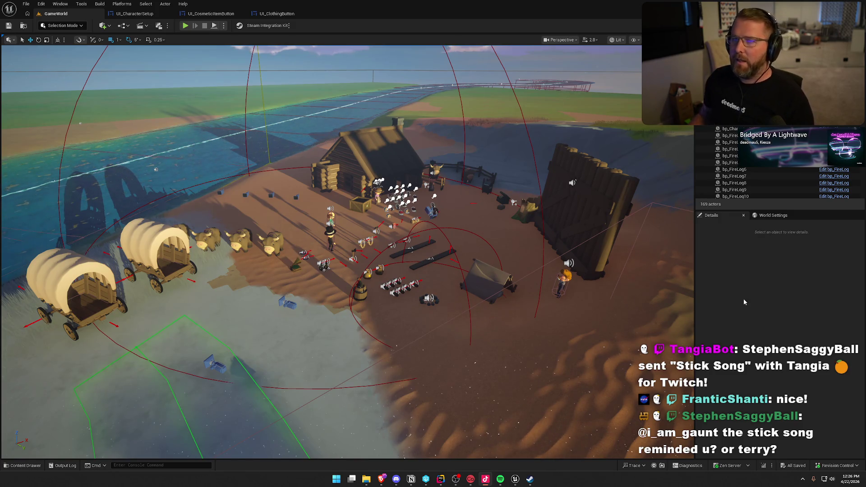
pyautogui.moveTo(586, 293)
pyautogui.mouseDown()
pyautogui.moveTo(586, 243)
pyautogui.moveTo(586, 262)
pyautogui.mouseUp()
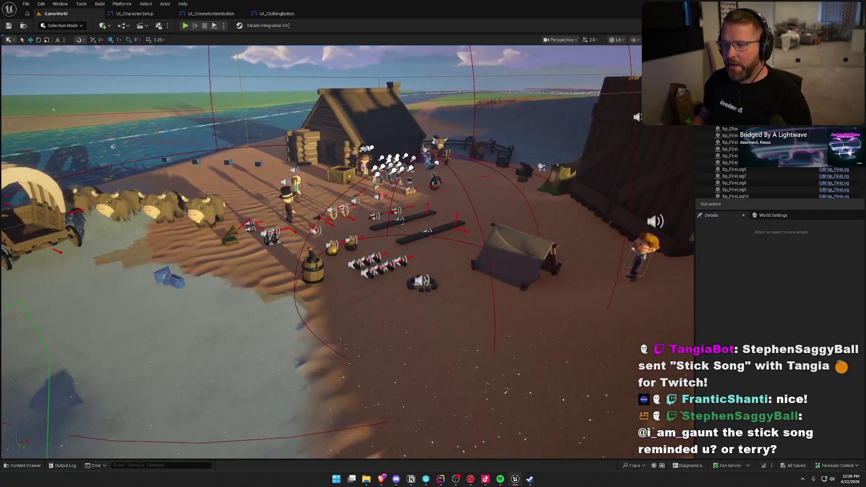
pyautogui.click(211, 14)
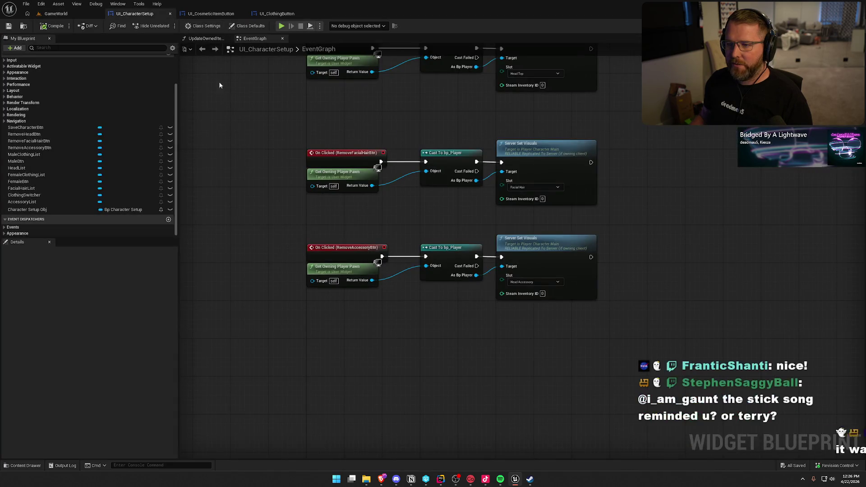
# - Pan the cosmetic button graph to Event On Item Selection Changed, then switch to PlayerCharacterMain.cpp in Rider
pyautogui.scroll(4, 412, 102)
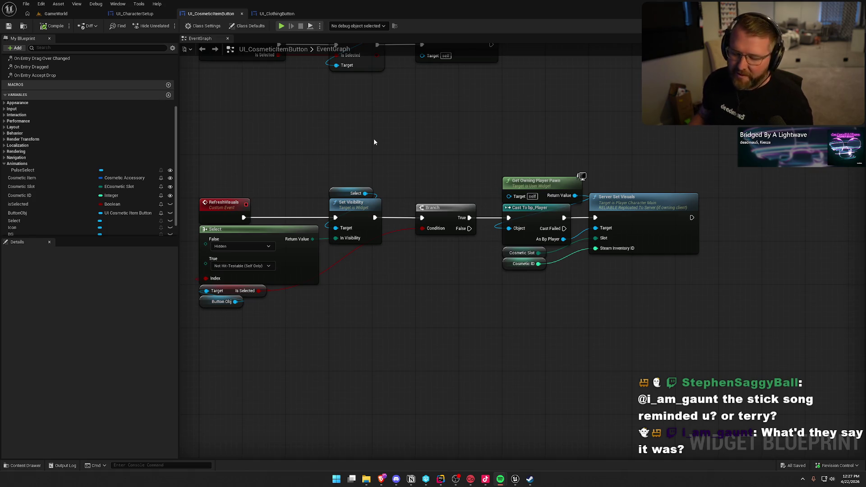
pyautogui.moveTo(364, 141)
pyautogui.mouseDown()
pyautogui.moveTo(391, 151)
pyautogui.moveTo(374, 190)
pyautogui.mouseUp()
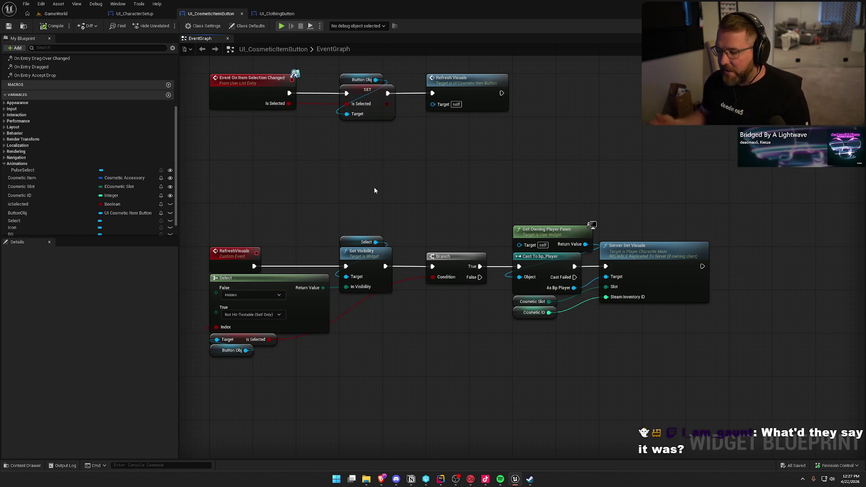
pyautogui.moveTo(374, 190)
pyautogui.mouseDown()
pyautogui.moveTo(406, 239)
pyautogui.moveTo(413, 158)
pyautogui.moveTo(416, 178)
pyautogui.mouseUp()
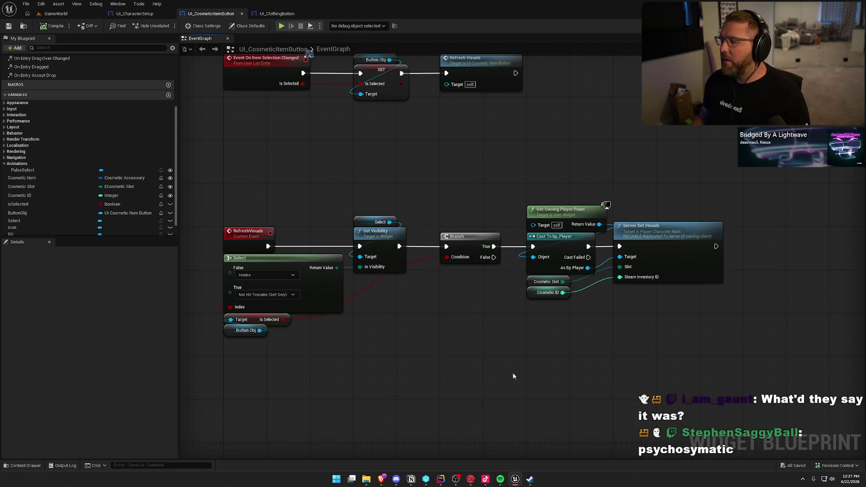
pyautogui.click(441, 478)
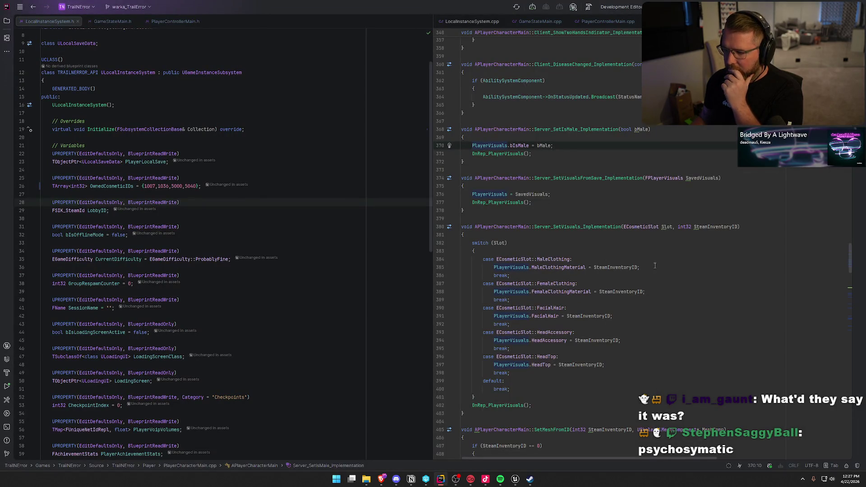
# - Jump to the OnRep_PlayerVisuals definition and move down to the end of line 441
pyautogui.scroll(-10, 654, 265)
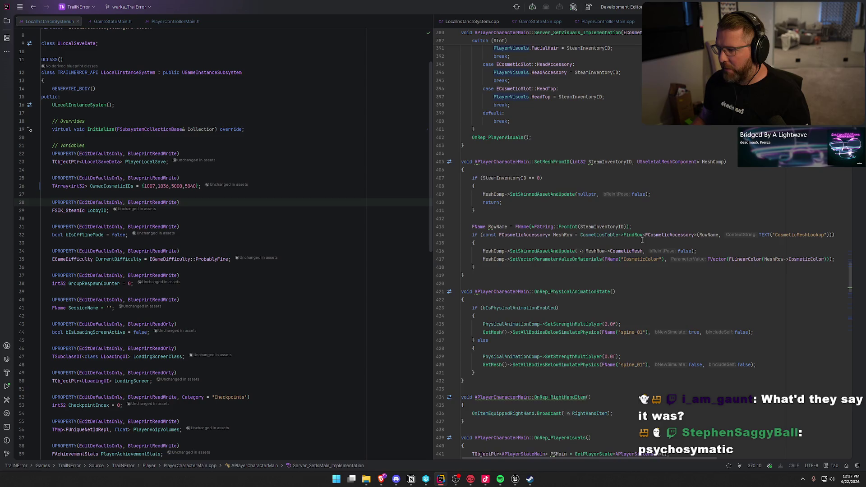
pyautogui.keyDown('ctrl'); pyautogui.click(512, 137); pyautogui.keyUp('ctrl')
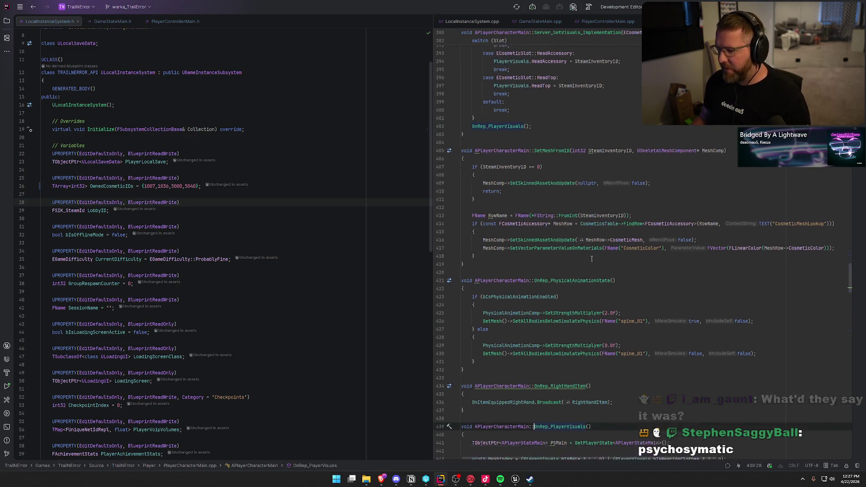
pyautogui.scroll(-5, 606, 273)
pyautogui.press('Down')
pyautogui.press('Down')
pyautogui.press('End')
pyautogui.scroll(-12, 647, 254)
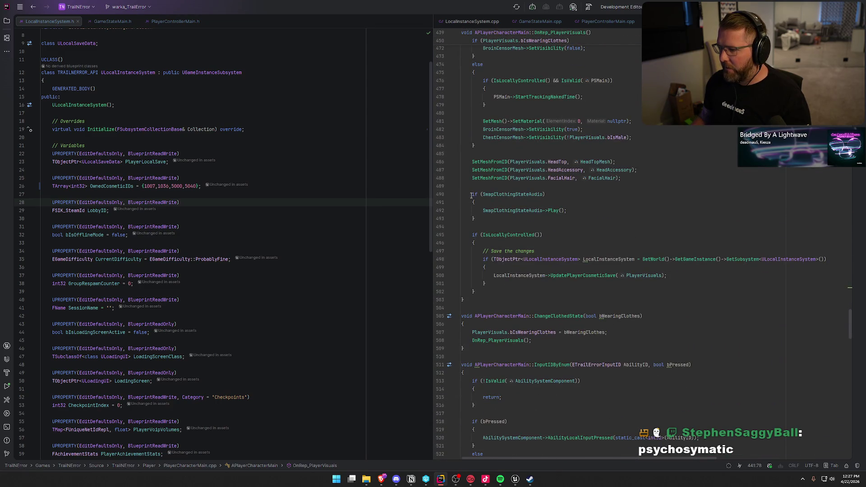
# - Inspect the SwapClothingStateAudio block, then scroll back to the start of the OnRep_PlayerVisuals body
pyautogui.moveTo(470, 196); pyautogui.dragTo(482, 221)
pyautogui.click(570, 225)
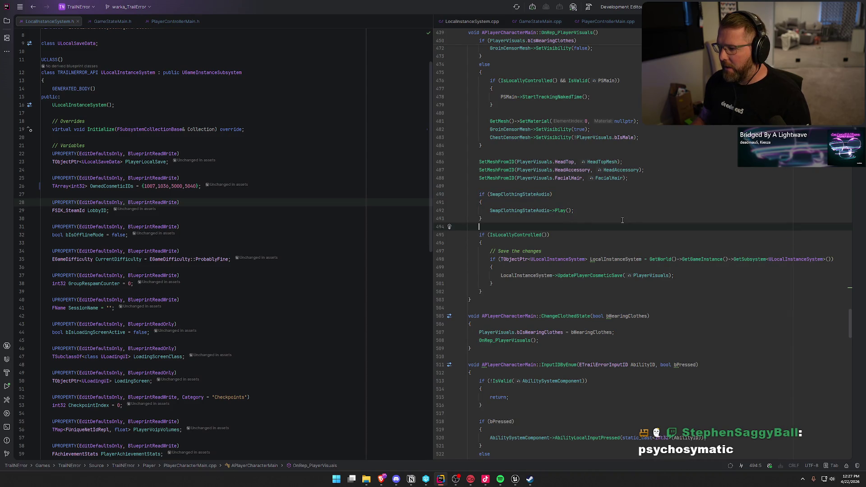
pyautogui.scroll(15, 623, 220)
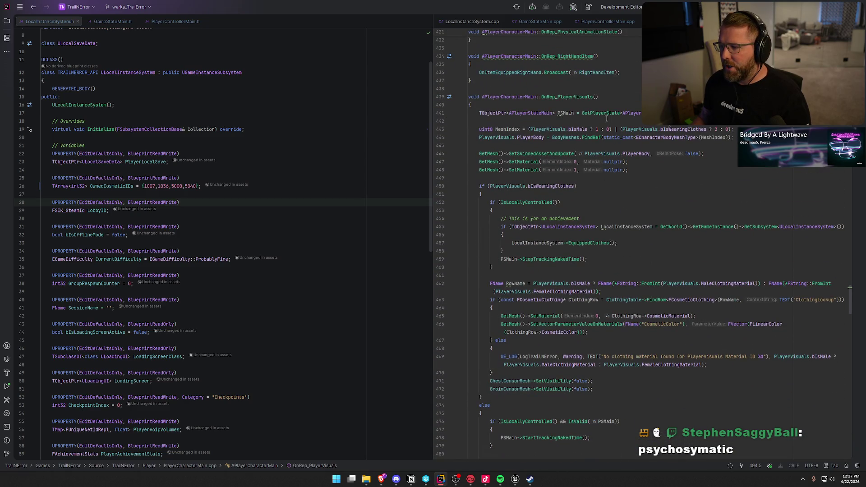
pyautogui.click(529, 104)
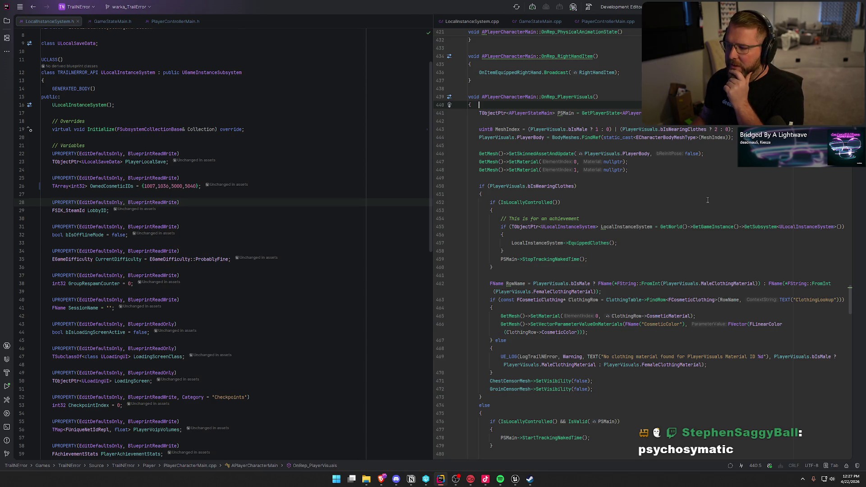
pyautogui.scroll(3, 663, 317)
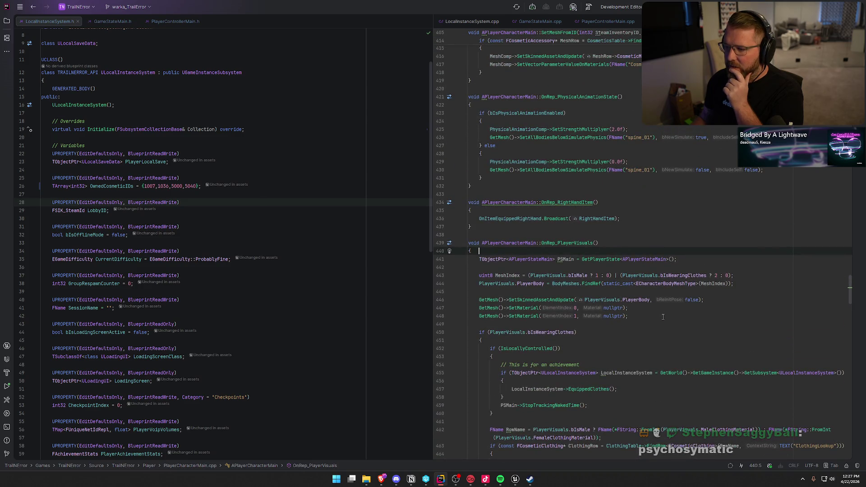
pyautogui.scroll(15, 663, 317)
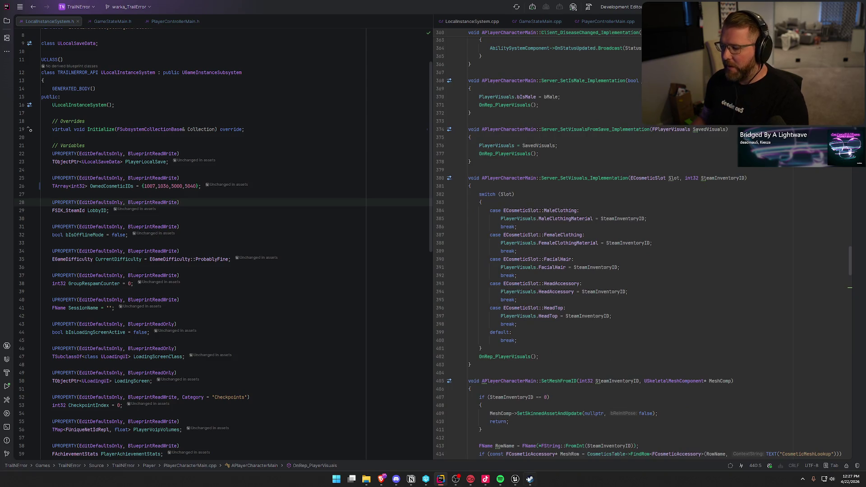
# - Return via Steam to the Unreal UI_CosmeticItemButton graph around the Server Set Visuals node
pyautogui.click(530, 479)
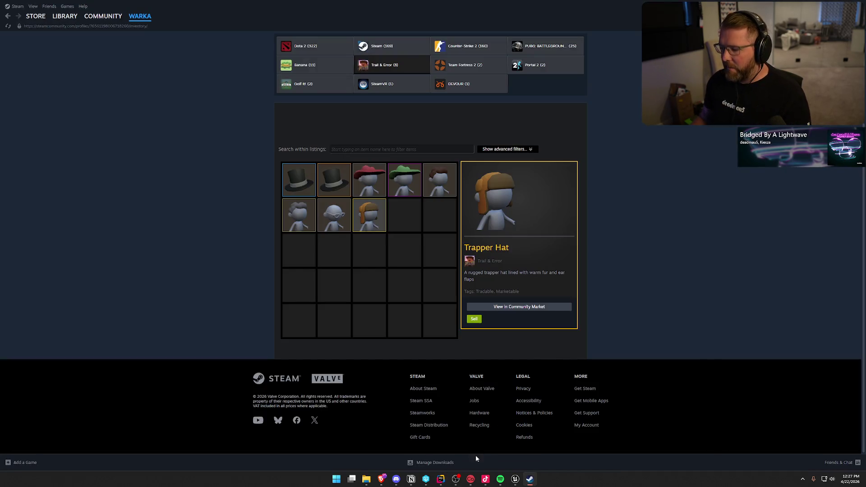
pyautogui.click(515, 480)
pyautogui.moveTo(588, 195); pyautogui.dragTo(593, 225)
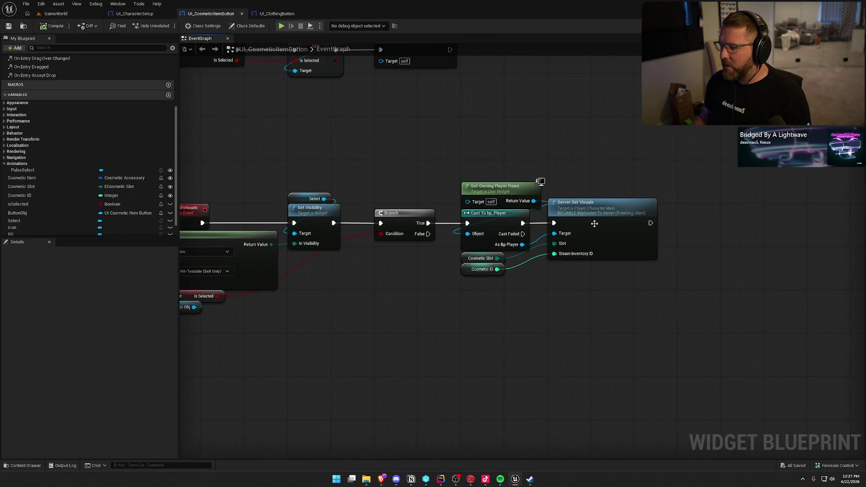
# - Open the Server Set Visuals code in Rider and go to Server_SetVisuals_Implementation in PlayerCharacterMain.cpp
pyautogui.doubleClick(587, 212)
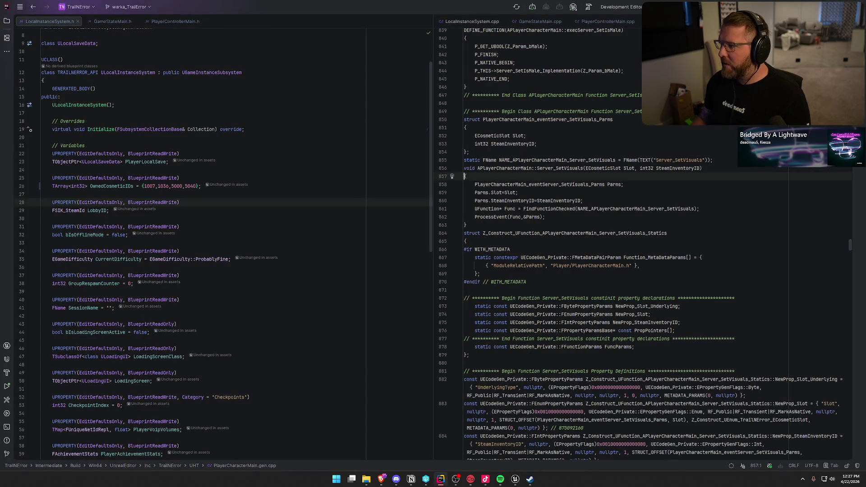
pyautogui.hotkey('ctrl', '-')
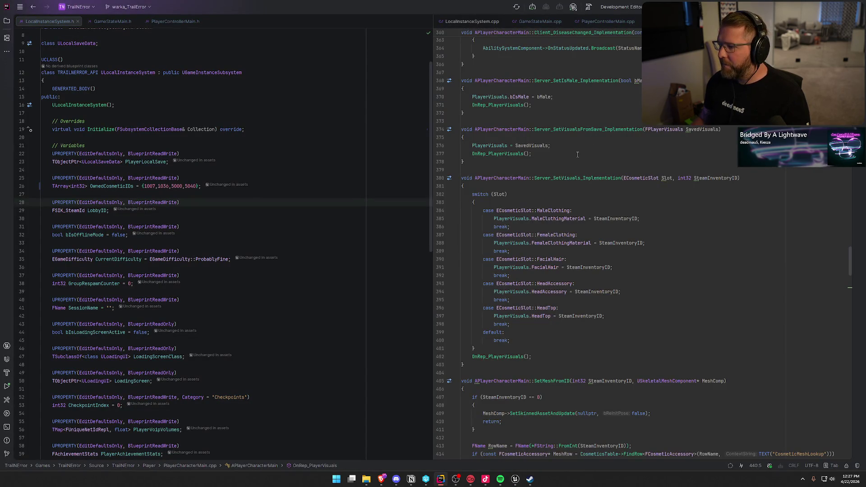
pyautogui.click(587, 178)
pyautogui.scroll(-4, 640, 203)
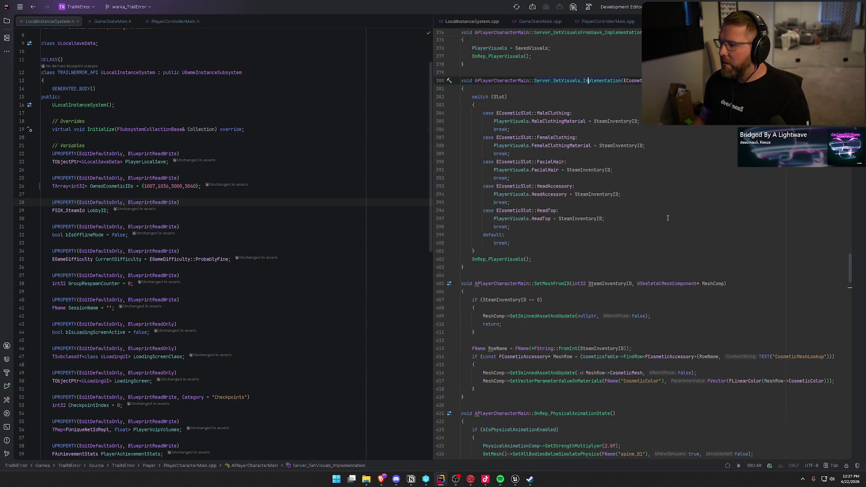
pyautogui.press('End')
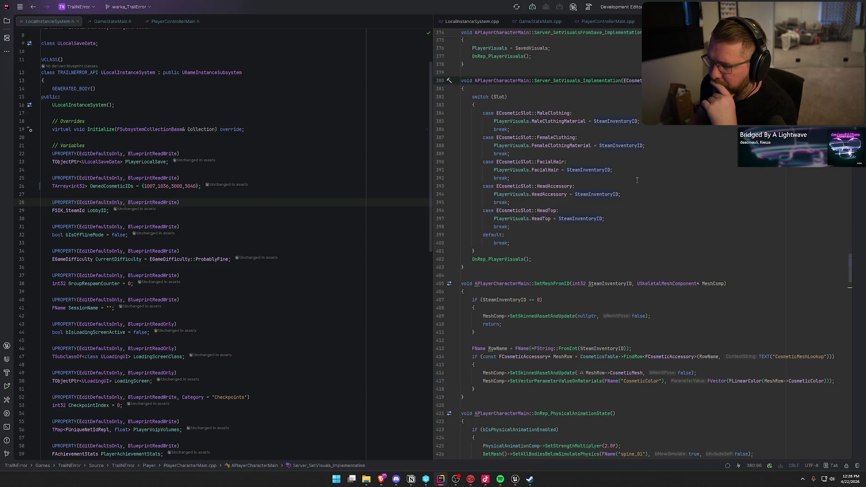
# - Check the MaleClothingMaterial and SteamInventoryID usages, then add a blank line under the MaleClothing case
pyautogui.click(586, 114)
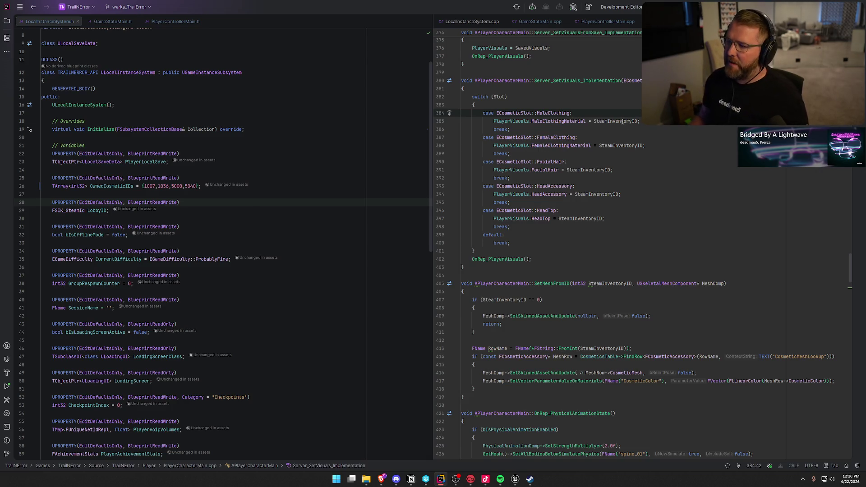
pyautogui.click(554, 122)
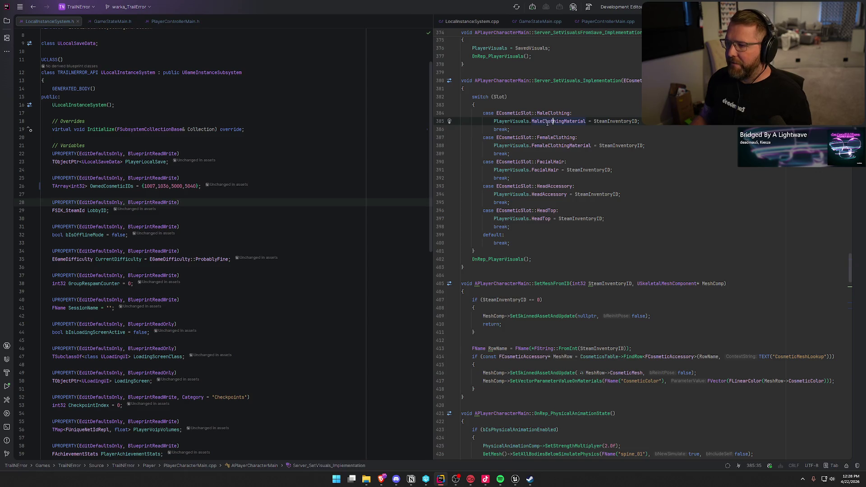
pyautogui.moveTo(549, 121)
pyautogui.click(607, 121)
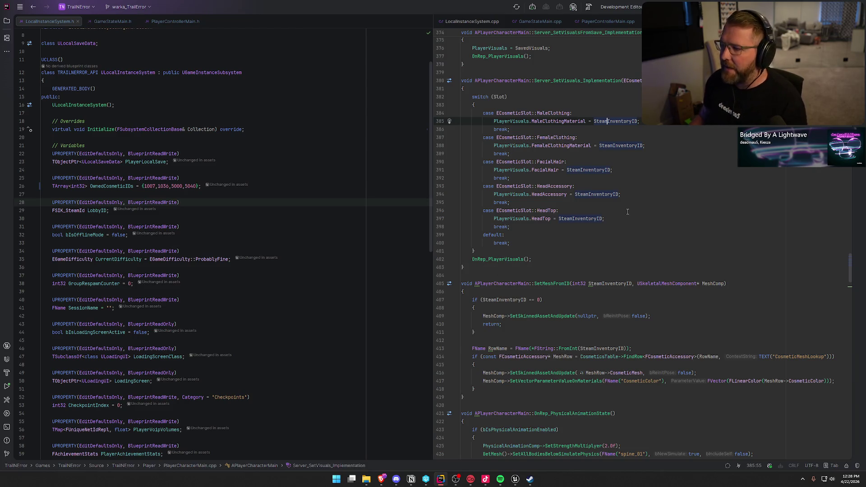
pyautogui.press('Up')
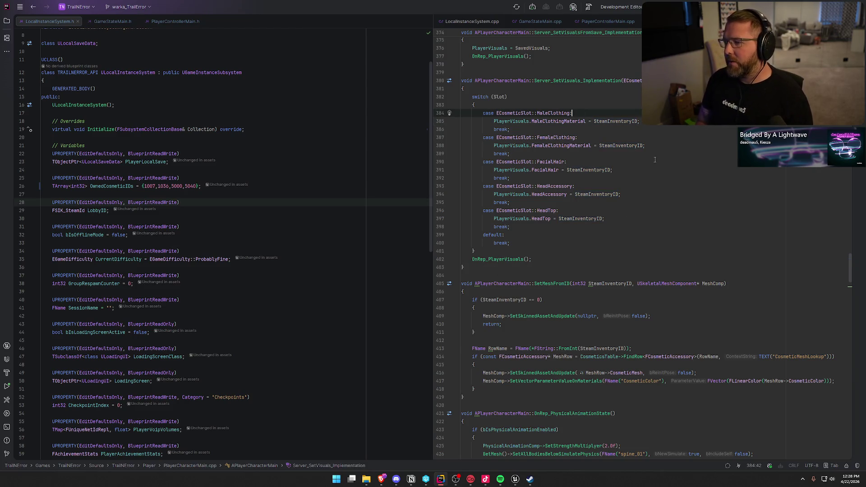
pyautogui.press('Return')
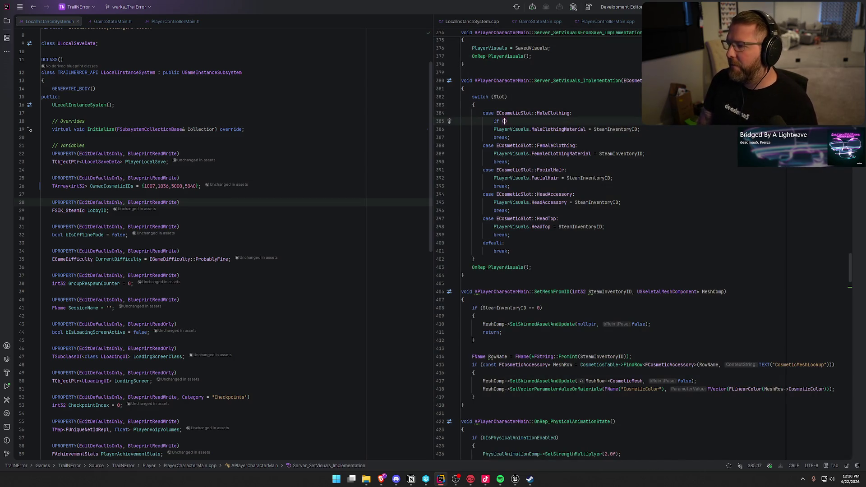
# - Add early-return checks against SteamInventoryID to the MaleClothing and FemaleClothing cases
pyautogui.write('PlayerVisuals.')
pyautogui.write('Male')
pyautogui.press('Return')
pyautogui.press('Tab')
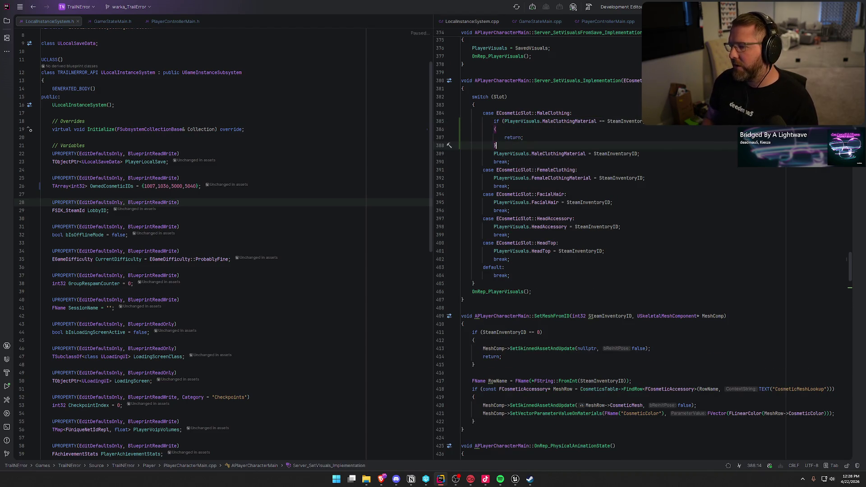
pyautogui.click(496, 170)
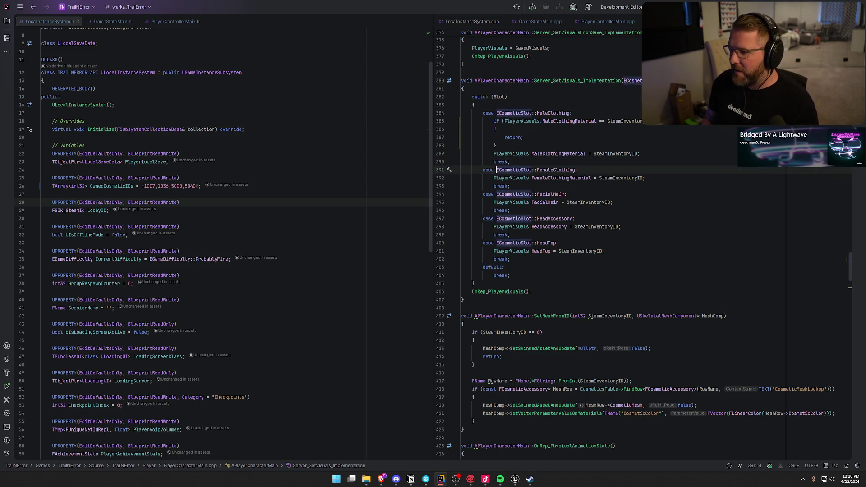
pyautogui.press('Return')
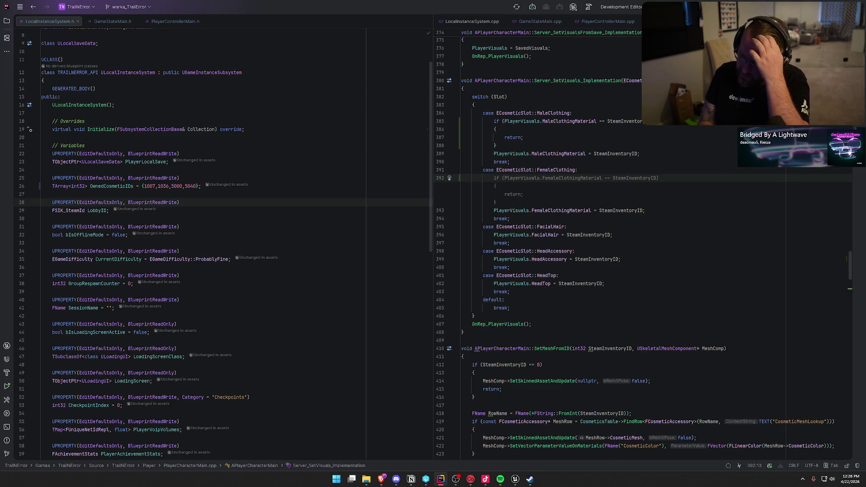
pyautogui.press('Tab')
pyautogui.press('Down')
pyautogui.press('Down')
pyautogui.press('Down')
pyautogui.press('Down')
# - Add an 'if (PlayerVisuals.FacialHair == SteamInventoryID) { return; }' check, then open a line under HeadAccessory
pyautogui.press('Up')
pyautogui.press('End')
pyautogui.press('Return')
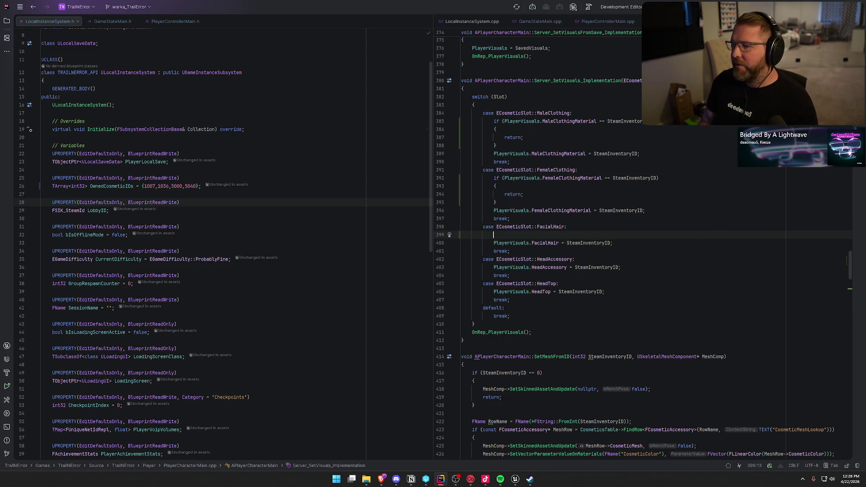
pyautogui.write('if')
pyautogui.press('Tab')
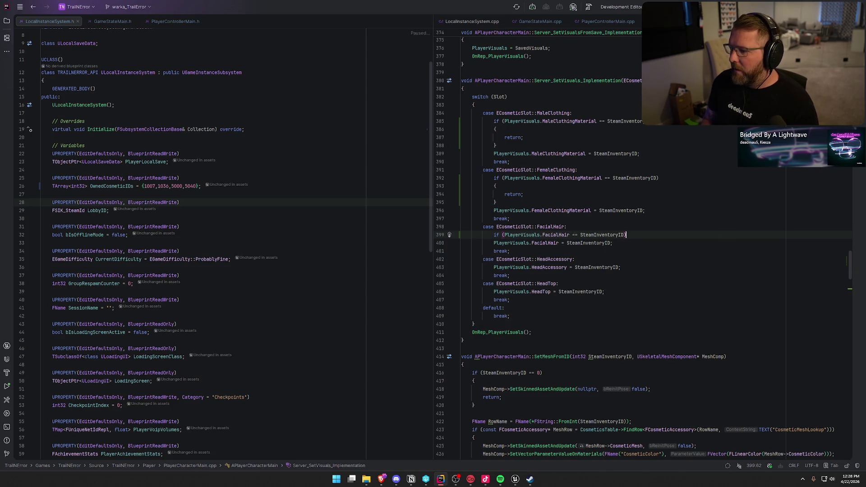
pyautogui.press('Return')
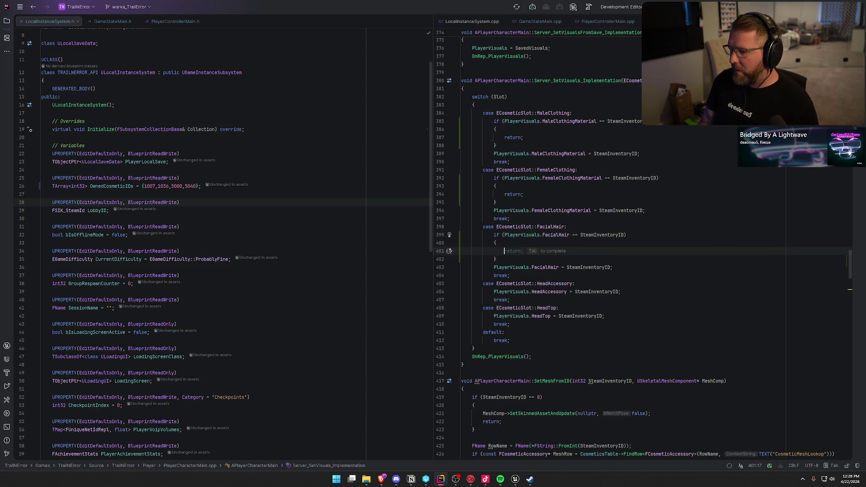
pyautogui.press('Tab')
pyautogui.press('Down')
pyautogui.press('Down')
pyautogui.press('Down')
pyautogui.press('End')
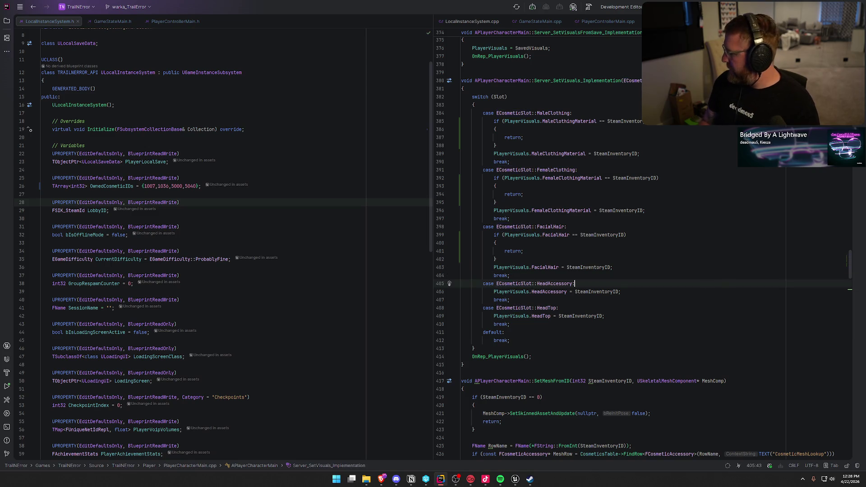
pyautogui.press('Return')
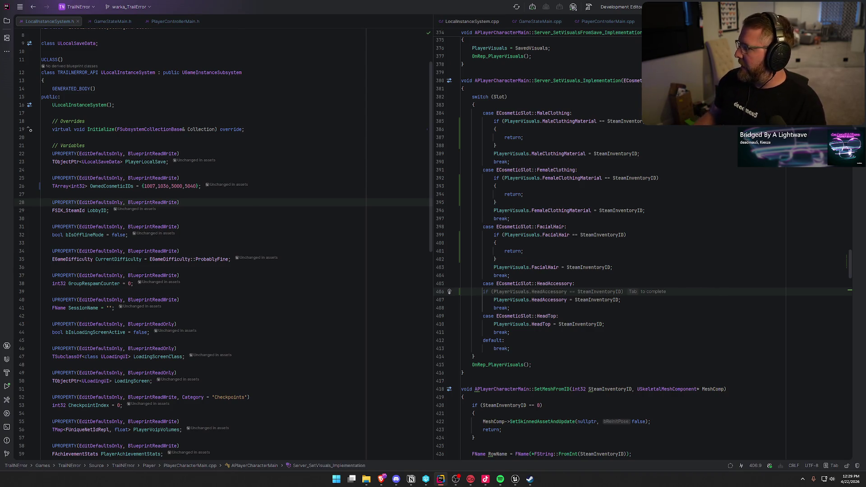
# - Insert the HeadAccessory and HeadTop SteamInventoryID early-return checks, then go back to the Unreal editor
pyautogui.click(602, 316)
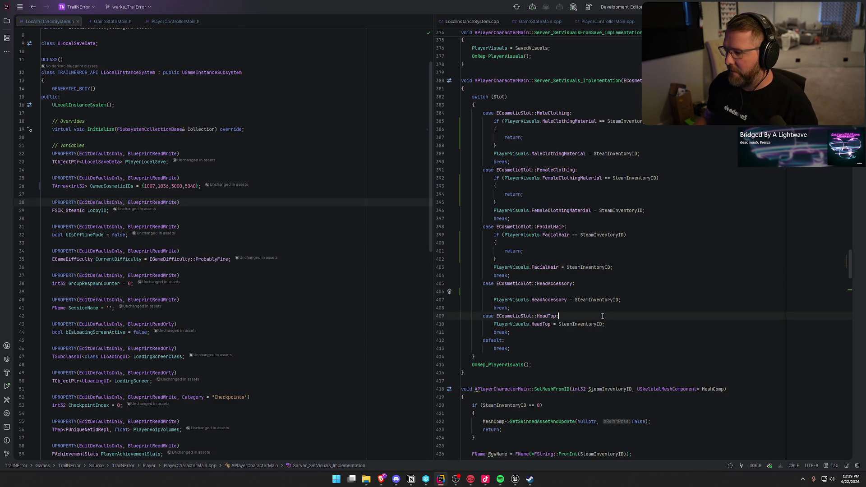
pyautogui.click(531, 292)
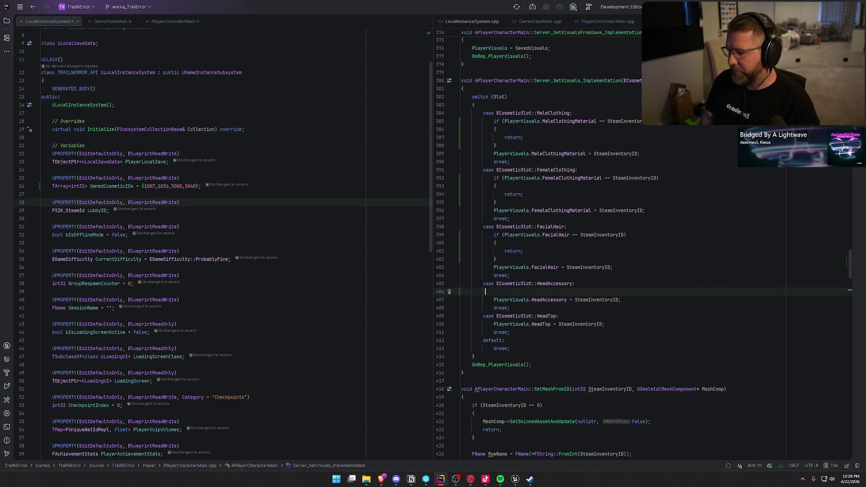
pyautogui.write('i')
pyautogui.press('Tab')
pyautogui.press('Down')
pyautogui.press('Down')
pyautogui.press('Down')
pyautogui.press('End')
pyautogui.press('Return')
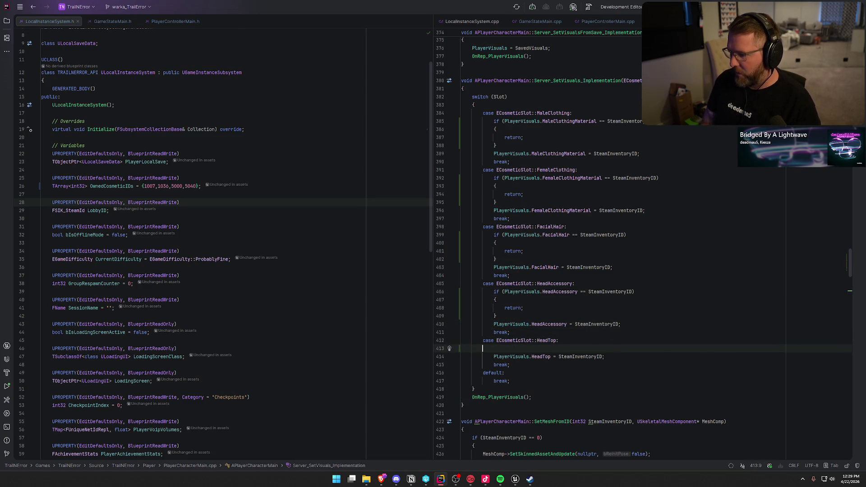
pyautogui.press('Tab')
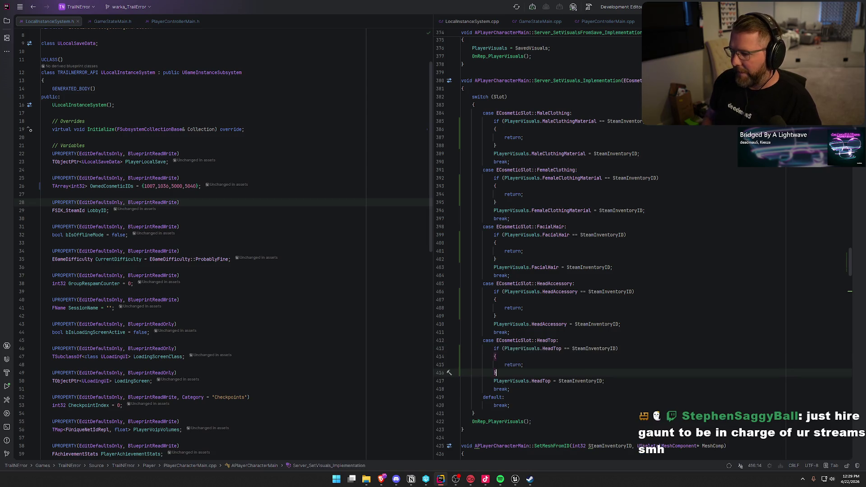
pyautogui.scroll(-2, 546, 333)
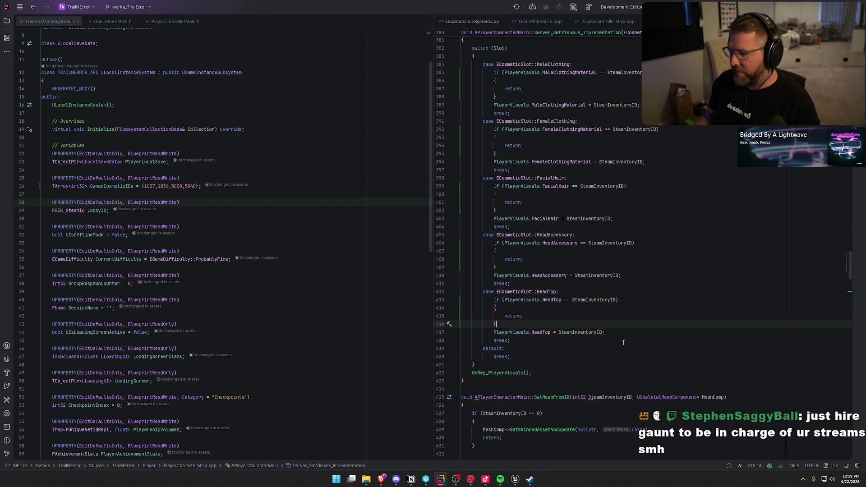
pyautogui.click(514, 480)
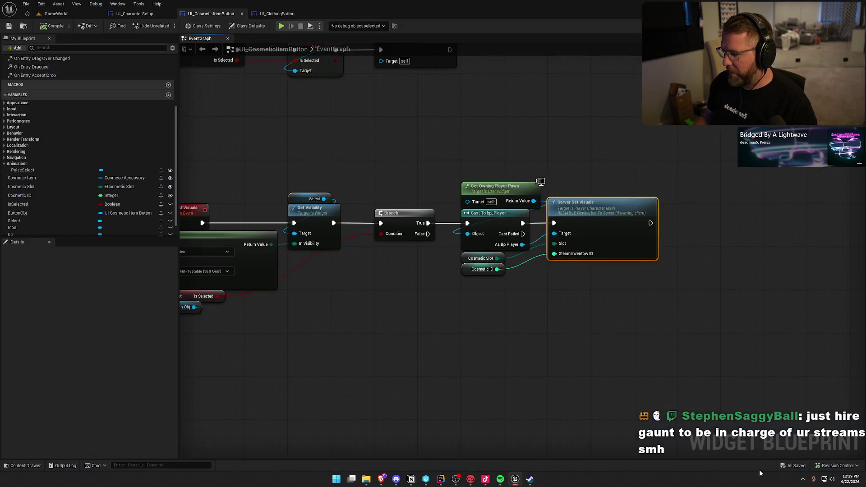
# - From the GameWorld editor, run a Live Coding build (Ctrl+Alt+F11) until the patch succeeds, then close its log
pyautogui.click(56, 14)
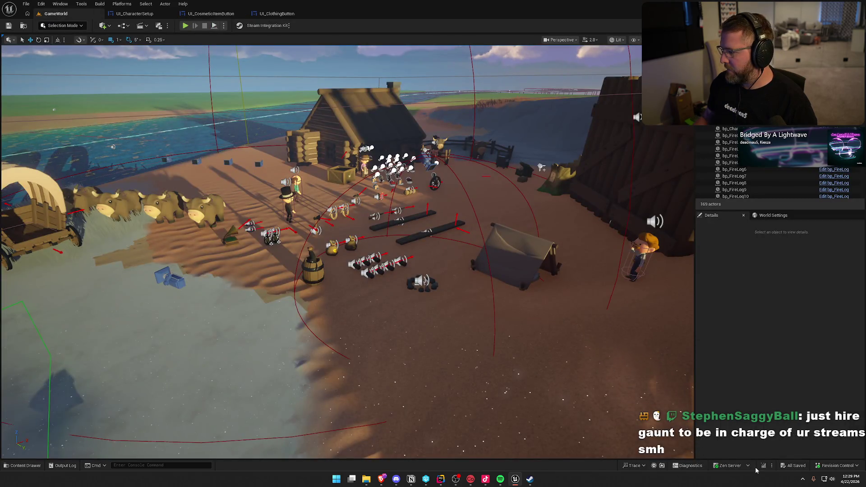
pyautogui.hotkey('ctrl', 'alt', 'F11')
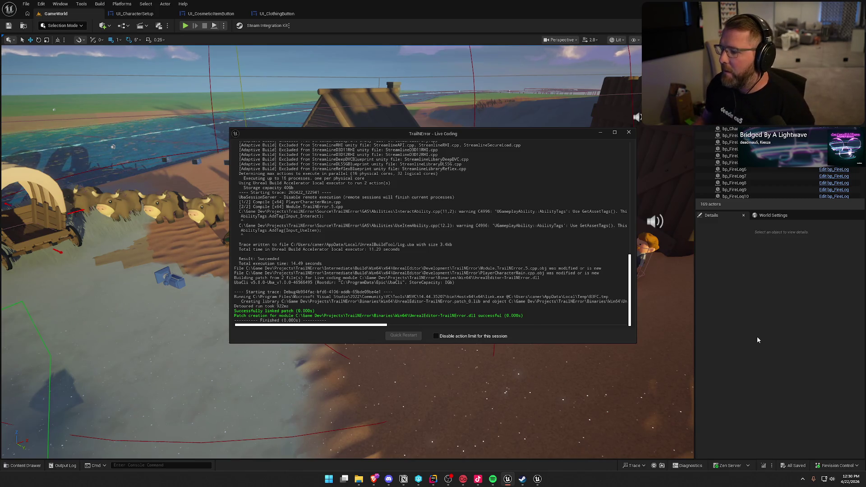
pyautogui.click(628, 133)
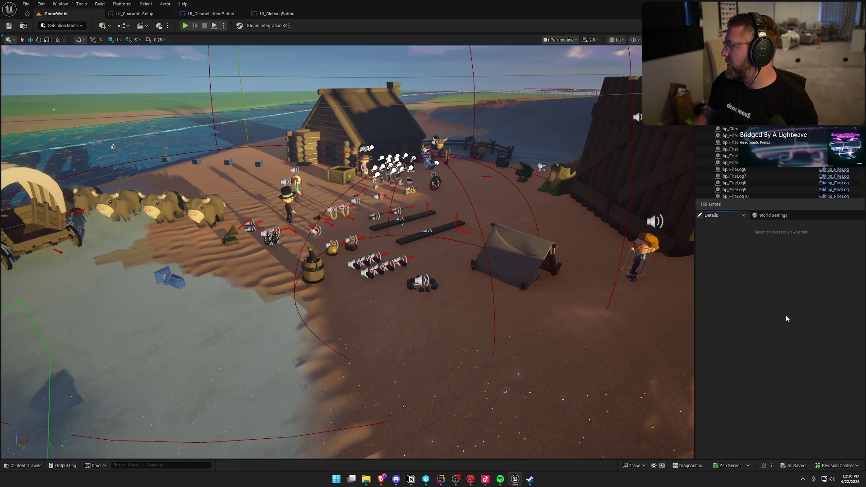
pyautogui.moveTo(424, 258); pyautogui.dragTo(424, 258)
pyautogui.scroll(-1, 424, 258)
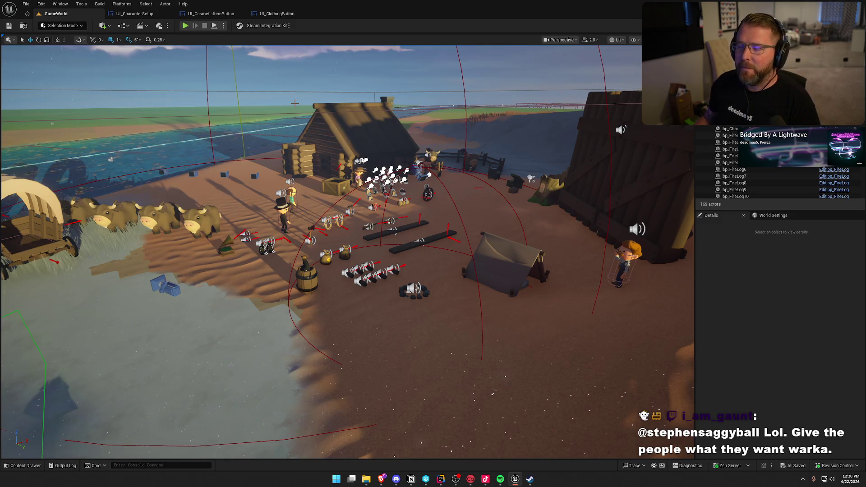
pyautogui.scroll(3, 255, 109)
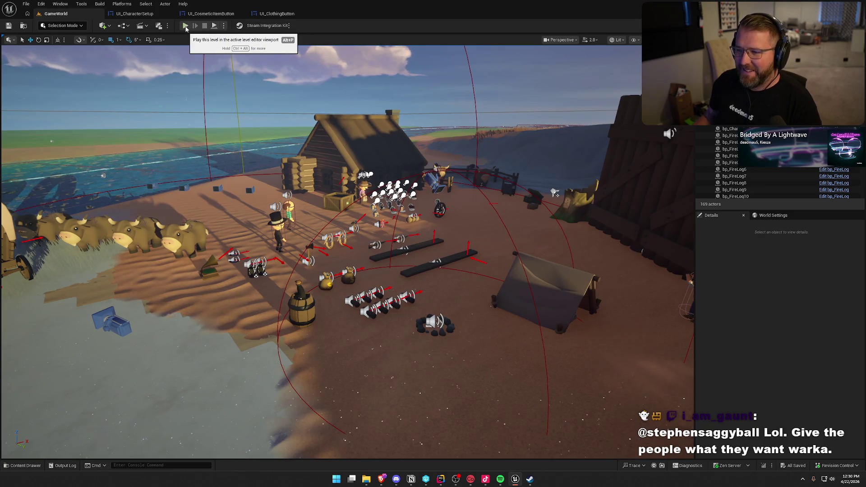
# - Start play-testing, walk to the parcel, and equip the tan cowboy hat in character customization
pyautogui.click(185, 25)
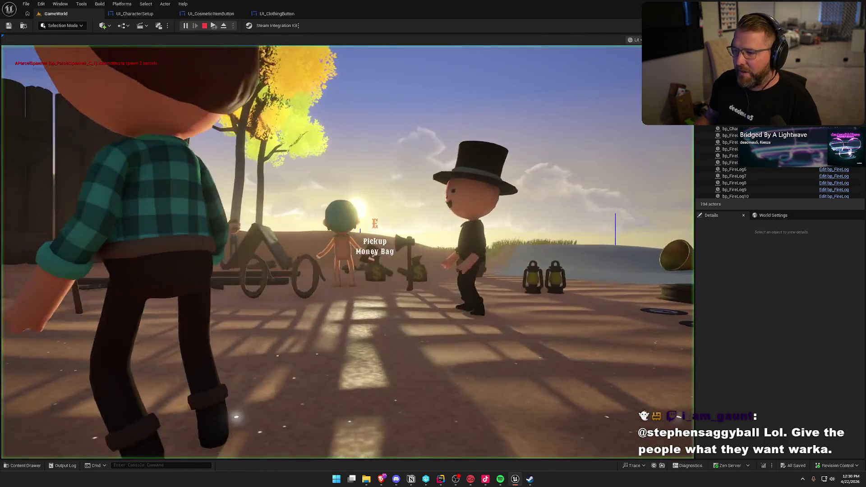
pyautogui.press('w')
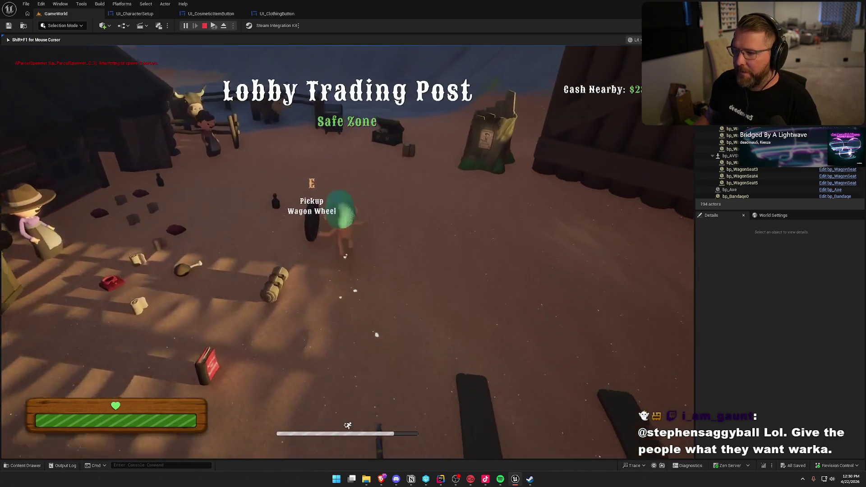
pyautogui.press('e')
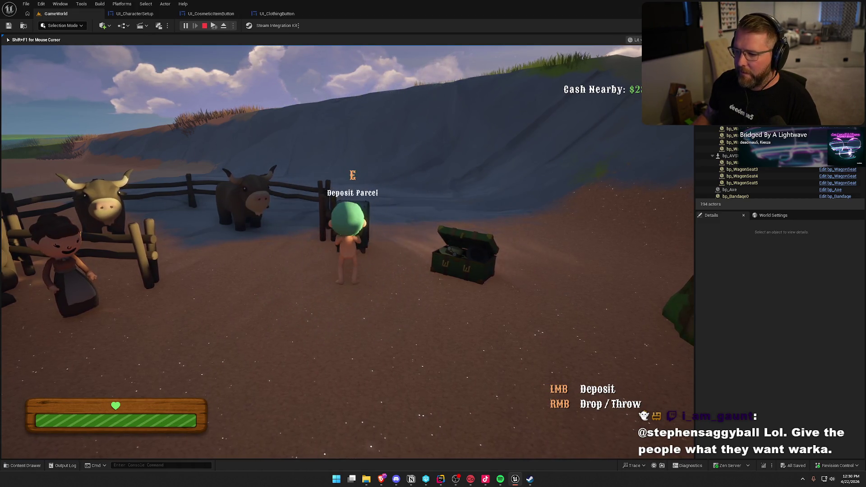
pyautogui.press('c')
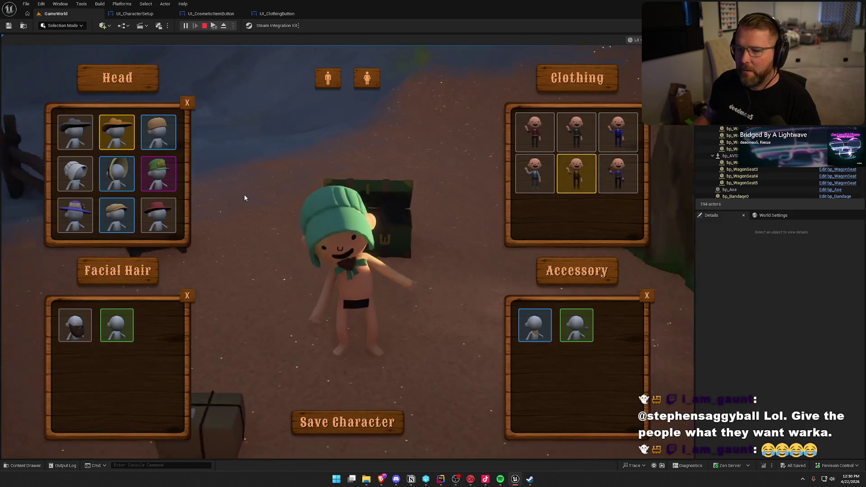
pyautogui.click(130, 144)
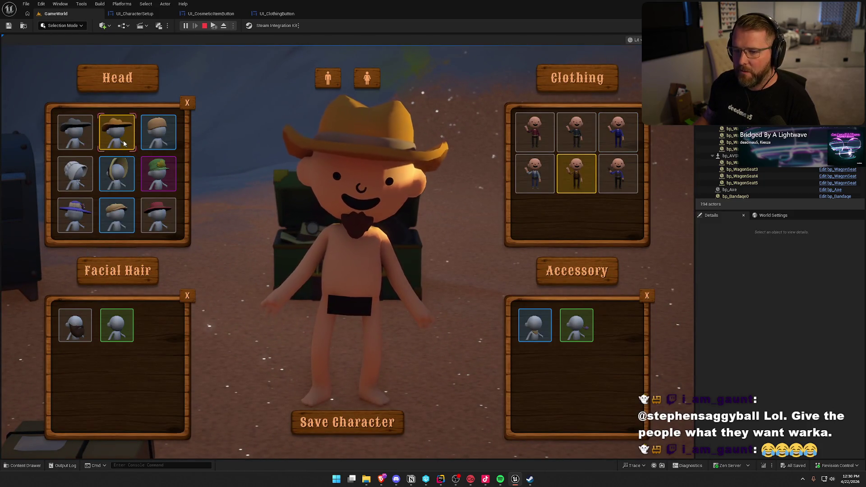
pyautogui.scroll(-3, 163, 196)
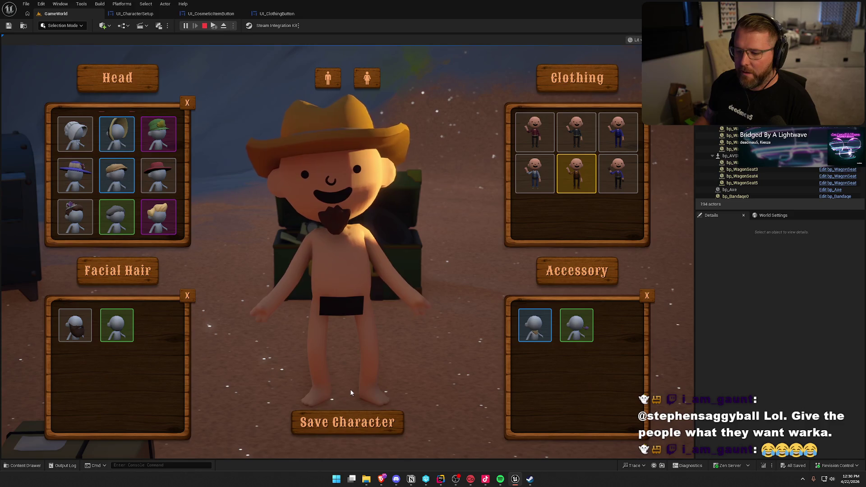
pyautogui.press('c')
# - Carry the parcel to the mailbox and deposit it to earn a new cosmetic
pyautogui.press('e')
pyautogui.press('w')
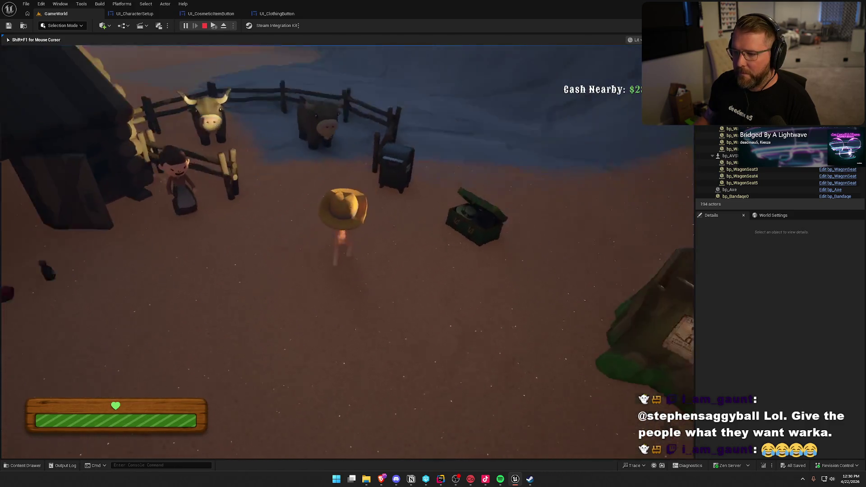
pyautogui.press('e')
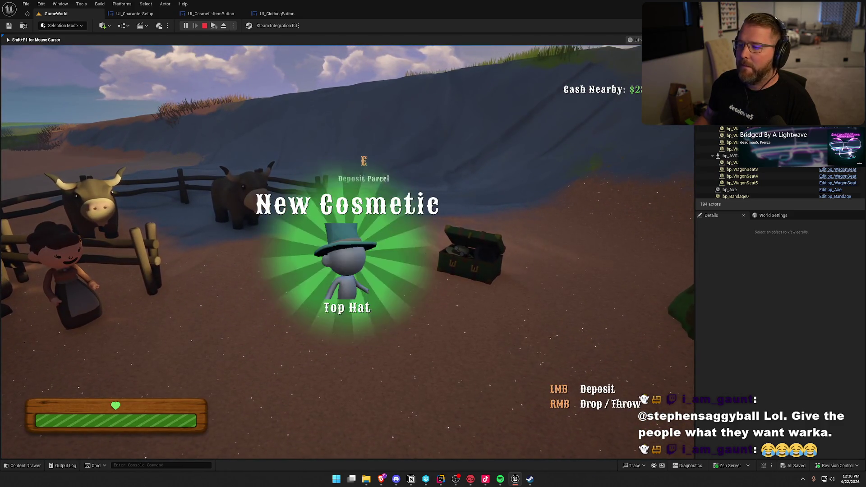
pyautogui.press('w')
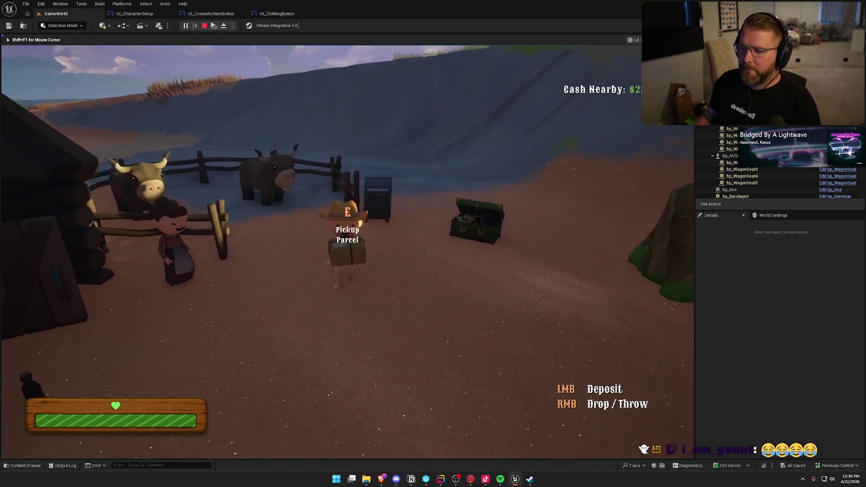
# - In character customization, try the dark grey cowboy hat, then switch back to the tan one
pyautogui.press('e')
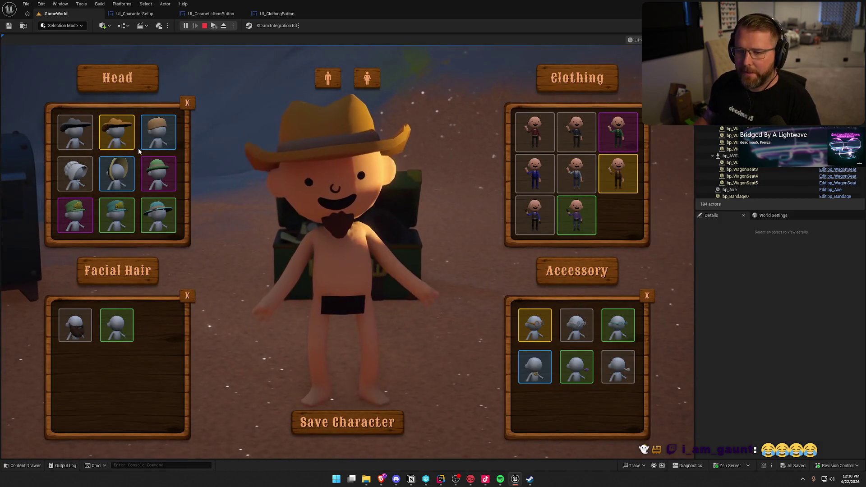
pyautogui.scroll(-3, 134, 167)
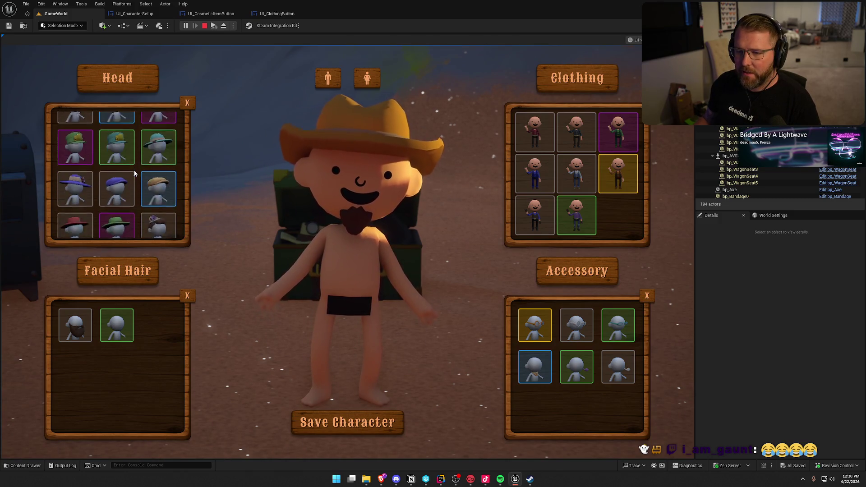
pyautogui.scroll(5, 134, 173)
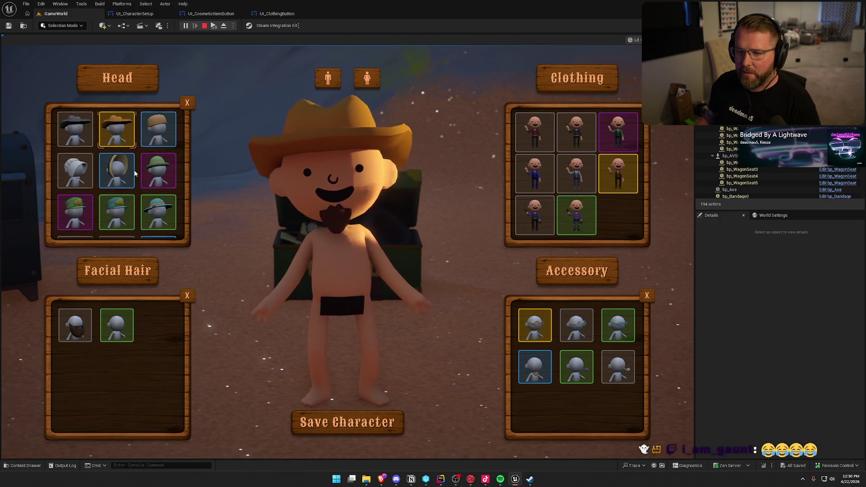
pyautogui.scroll(-3, 134, 173)
pyautogui.scroll(3, 134, 173)
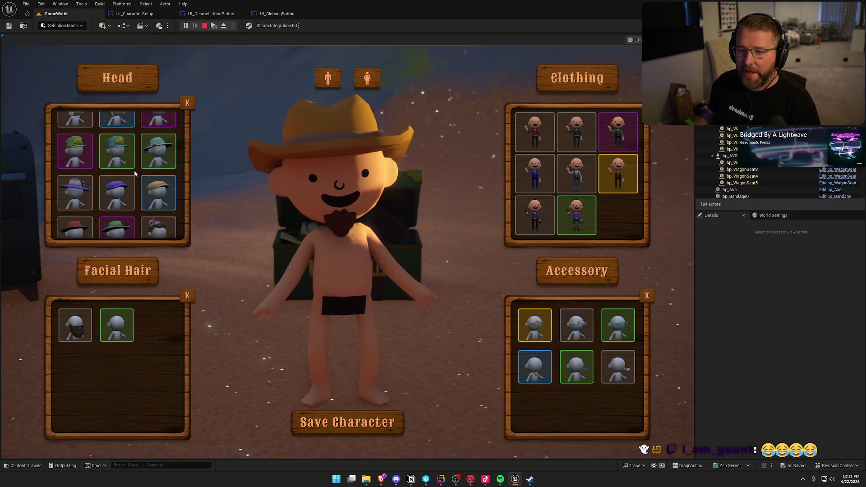
pyautogui.click(79, 137)
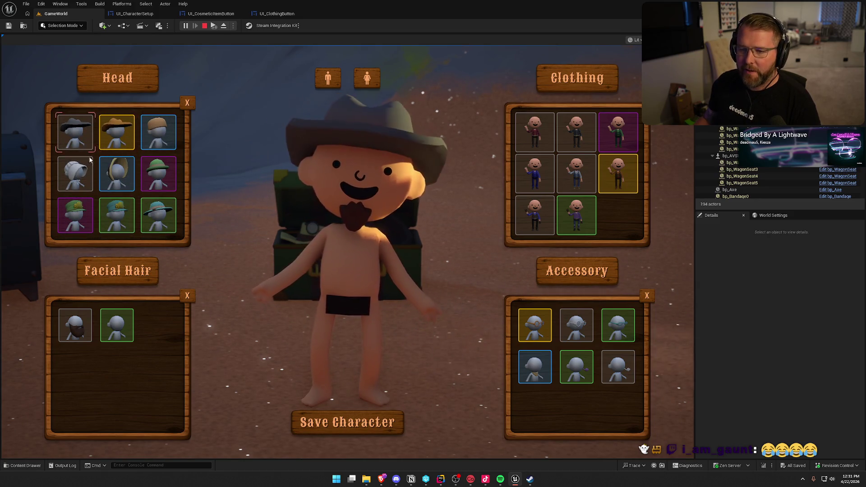
pyautogui.scroll(-2, 134, 184)
pyautogui.scroll(3, 134, 184)
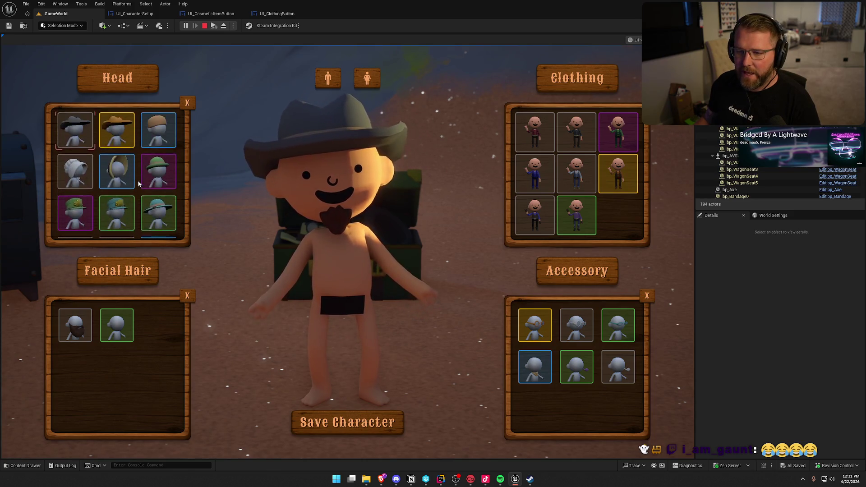
pyautogui.click(116, 133)
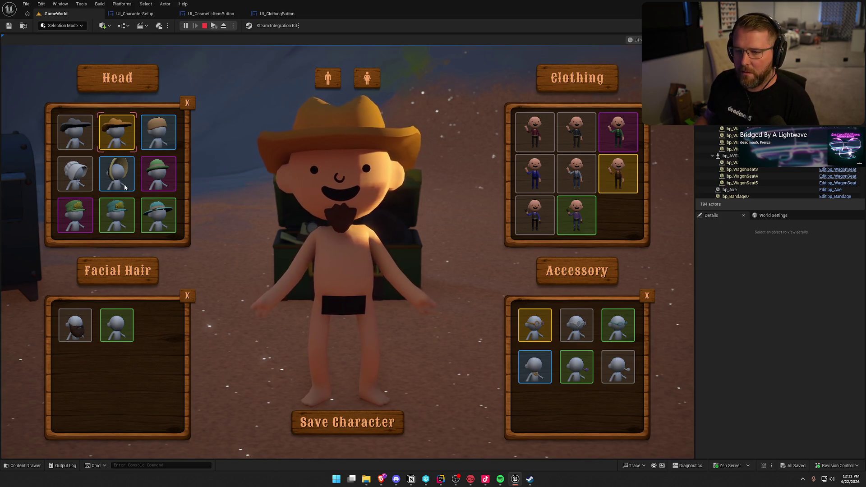
# - Equip the green bowler hat and the blond hair, then stop the play session
pyautogui.click(158, 173)
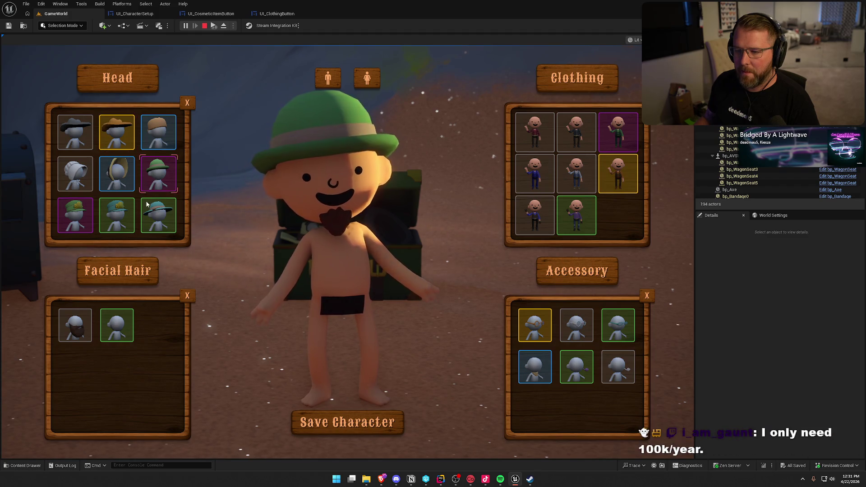
pyautogui.scroll(-5, 145, 201)
pyautogui.scroll(3, 145, 201)
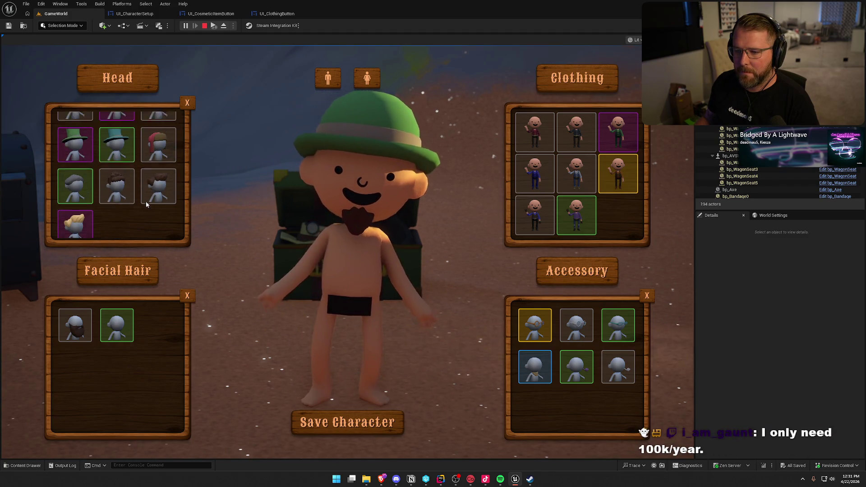
pyautogui.scroll(3, 145, 204)
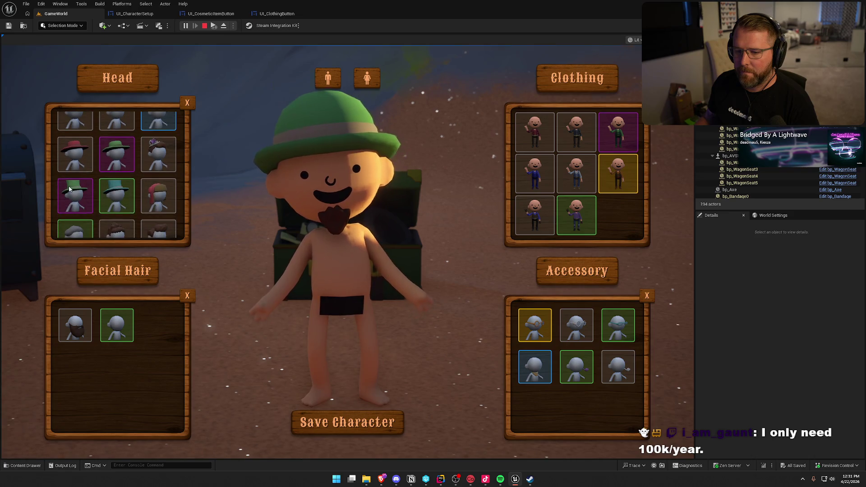
pyautogui.scroll(-3, 139, 203)
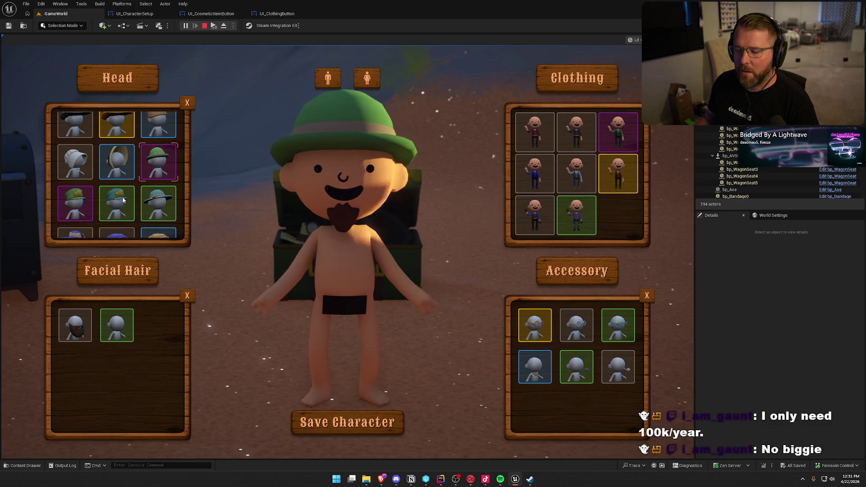
pyautogui.scroll(-3, 124, 200)
pyautogui.scroll(-3, 123, 198)
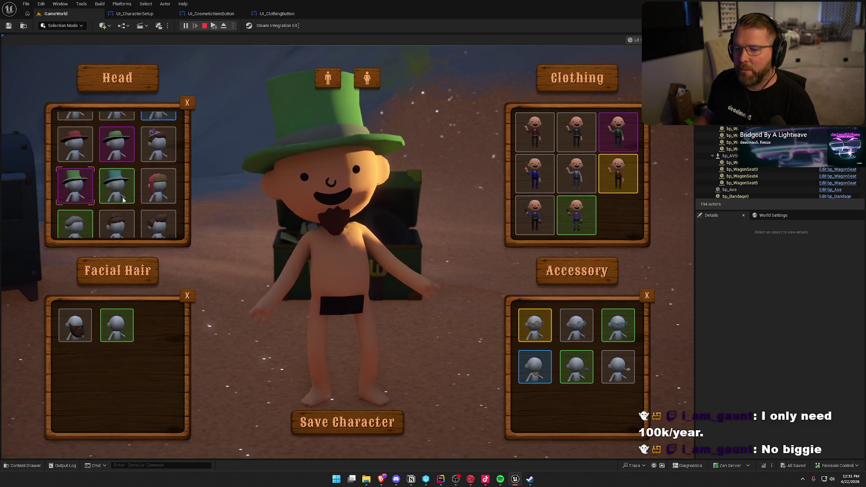
pyautogui.click(83, 216)
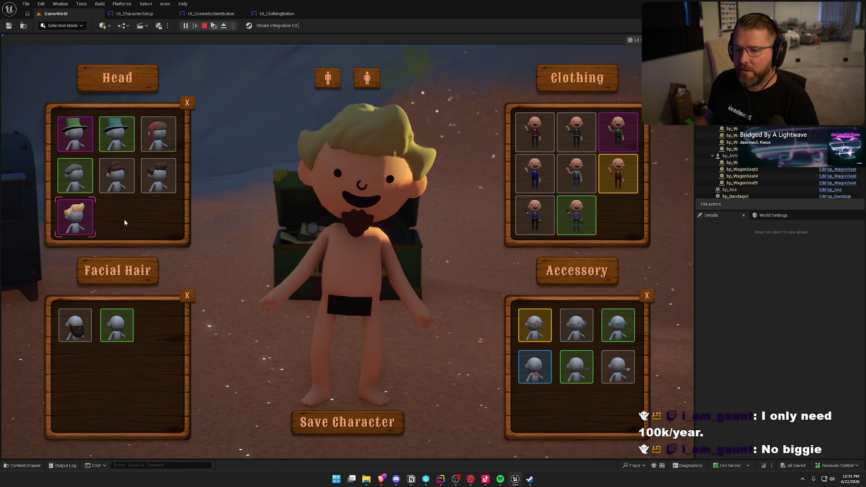
pyautogui.scroll(5, 124, 219)
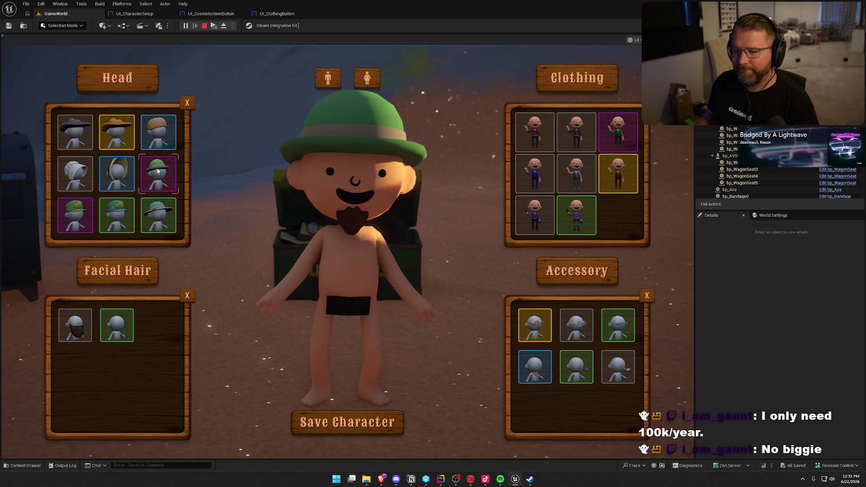
pyautogui.press('Escape')
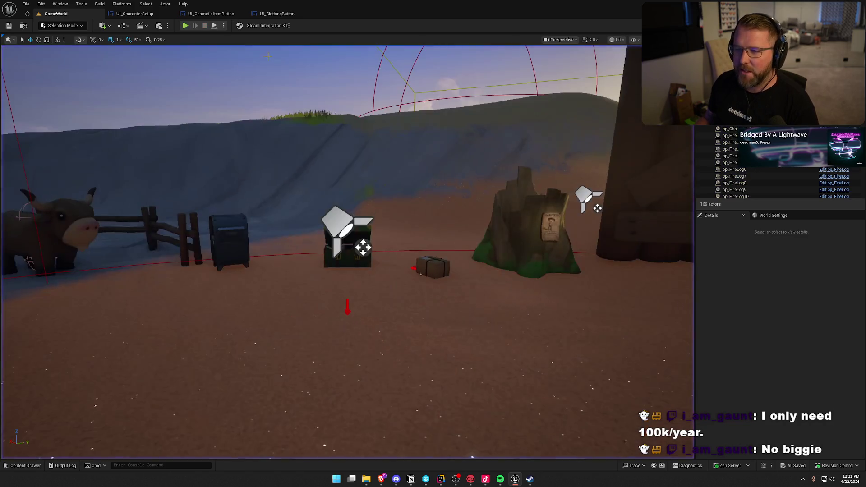
# - Switch to the UI_CosmeticItemButton tab and pan its event graph slightly left
pyautogui.click(210, 13)
pyautogui.moveTo(464, 256); pyautogui.dragTo(424, 255)
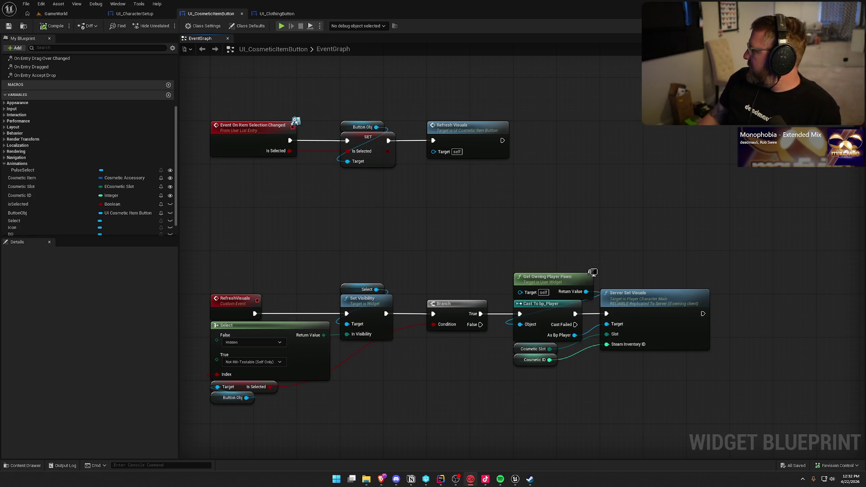
pyautogui.click(802, 479)
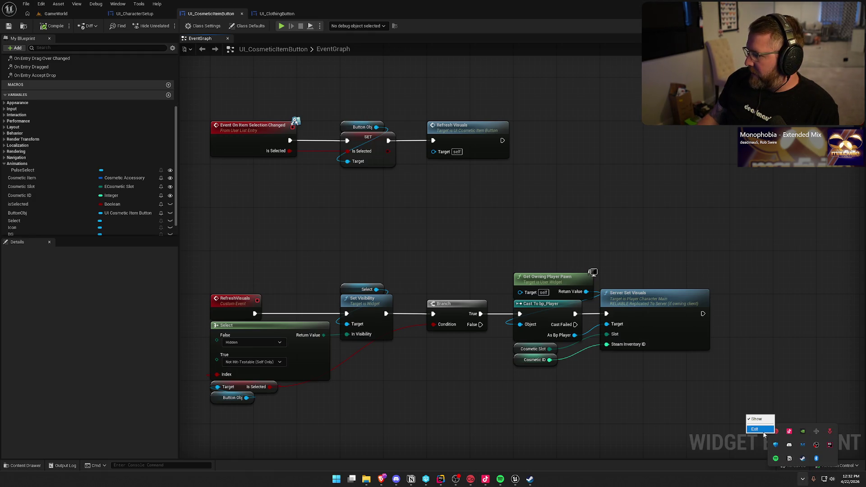
pyautogui.press('super')
pyautogui.write('casodex')
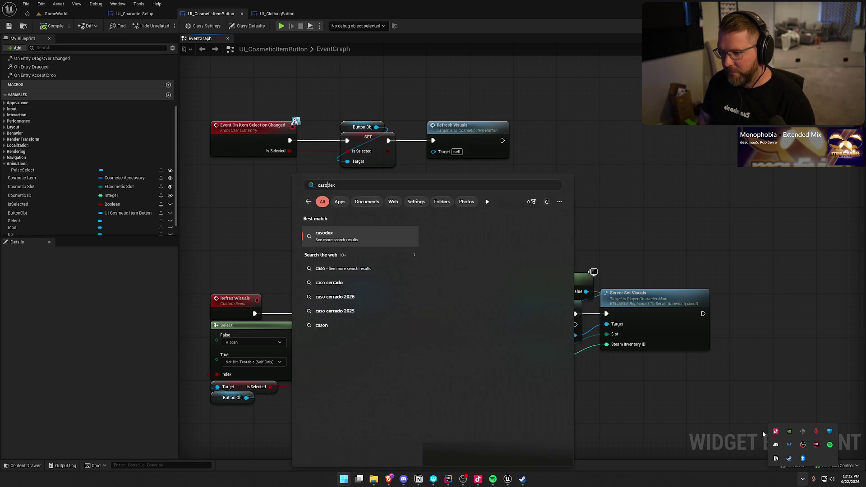
pyautogui.press('BackSpace')
pyautogui.write('ter')
pyautogui.press('Return')
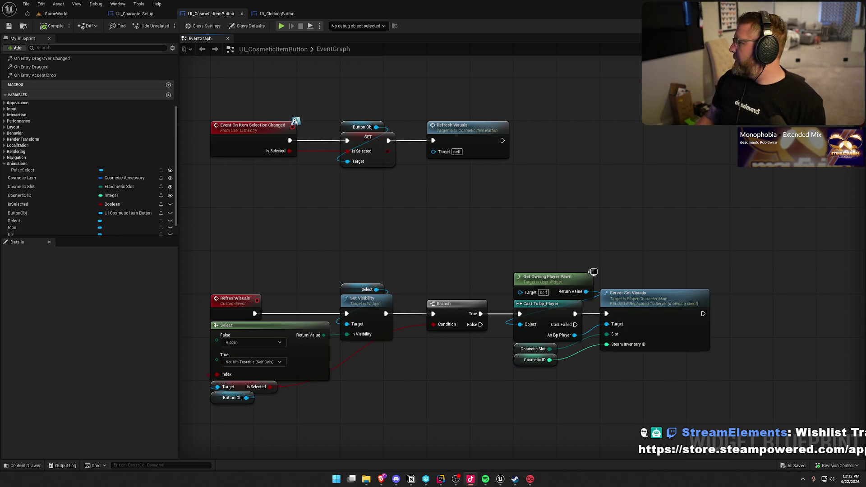
pyautogui.moveTo(423, 215)
pyautogui.mouseDown()
pyautogui.moveTo(408, 212)
pyautogui.moveTo(424, 156)
pyautogui.moveTo(366, 118)
pyautogui.moveTo(402, 127)
pyautogui.moveTo(420, 177)
pyautogui.mouseUp()
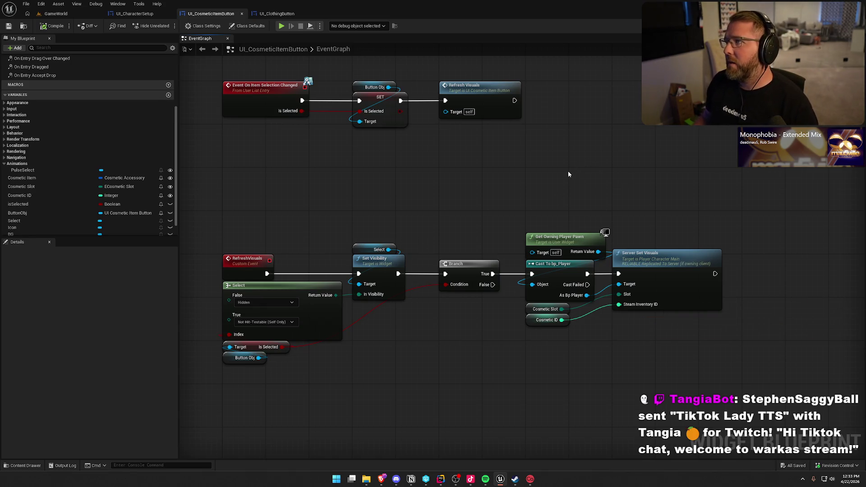
pyautogui.moveTo(542, 147)
pyautogui.mouseDown()
pyautogui.moveTo(545, 183)
pyautogui.moveTo(487, 150)
pyautogui.moveTo(503, 160)
pyautogui.mouseUp()
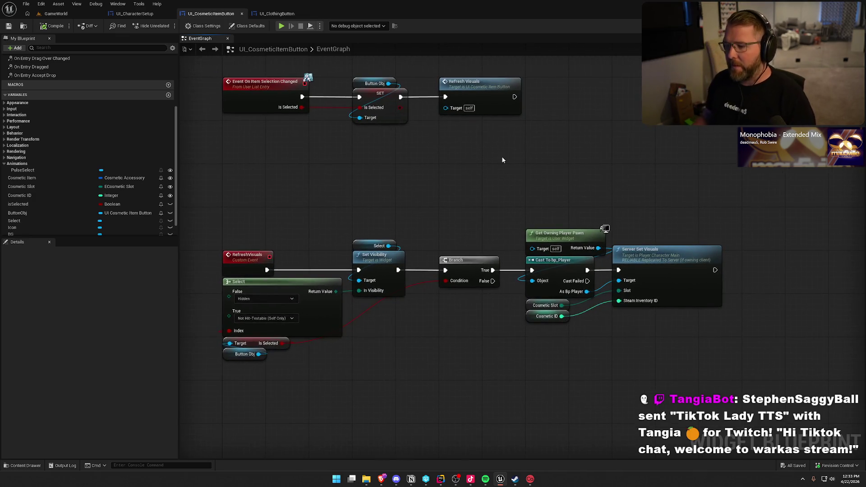
pyautogui.moveTo(230, 201); pyautogui.dragTo(343, 365)
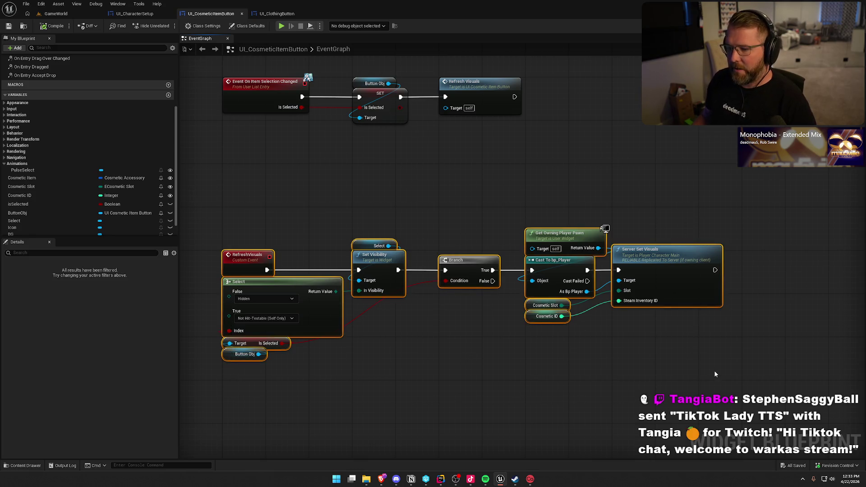
pyautogui.click(714, 369)
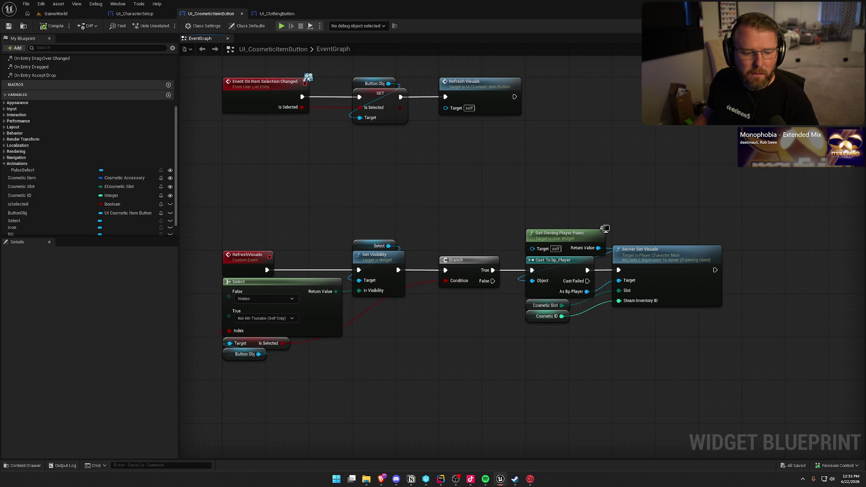
pyautogui.moveTo(521, 166); pyautogui.dragTo(541, 286)
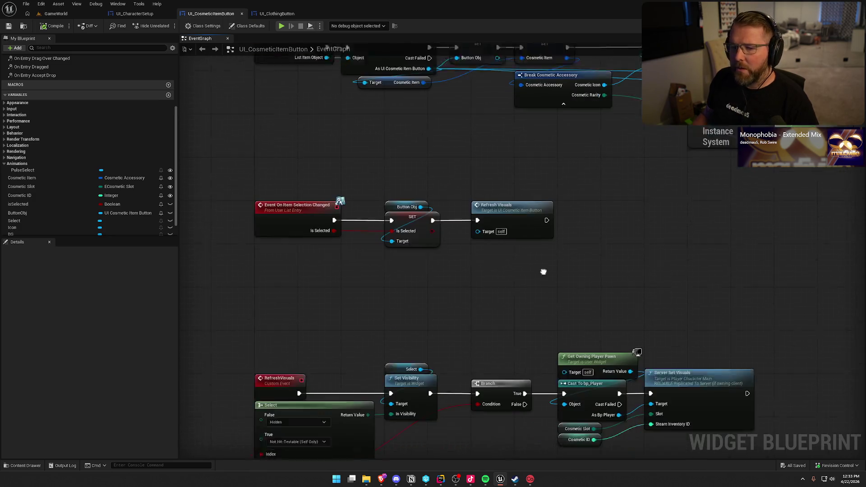
pyautogui.scroll(5, 50, 114)
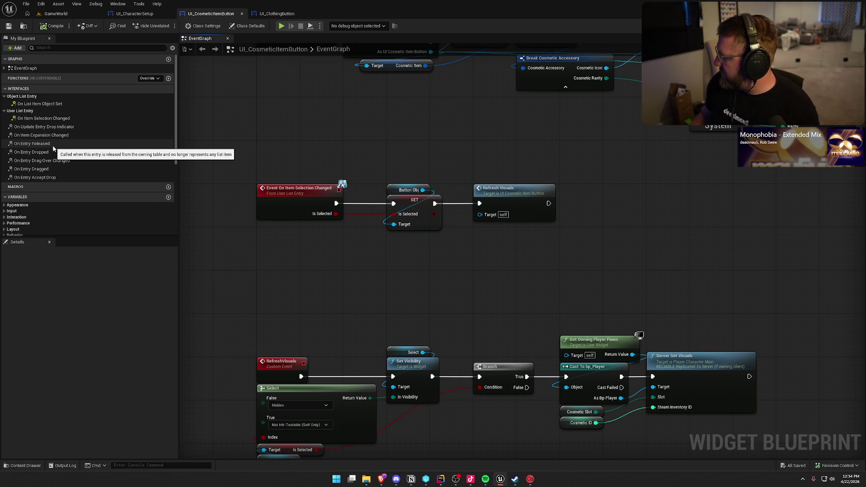
pyautogui.moveTo(458, 264); pyautogui.dragTo(441, 232)
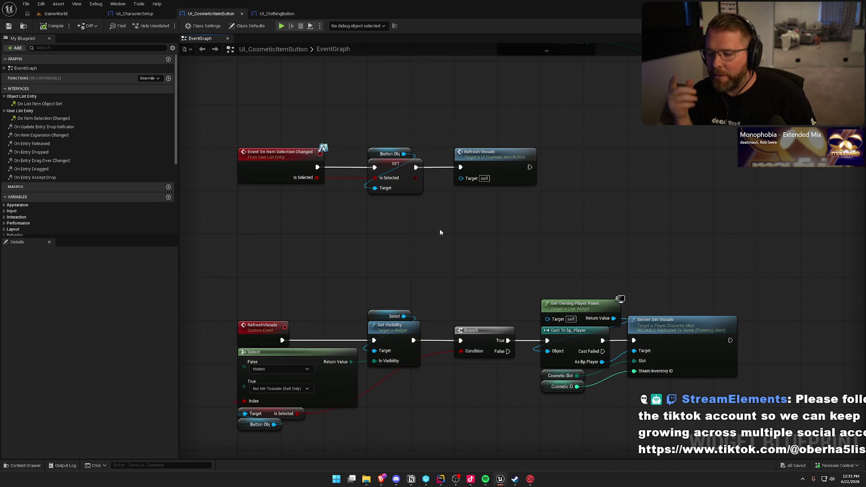
# - Review the selection-changed, Button Obj and SET nodes in the graph, then go to UI_CharacterSetup
pyautogui.moveTo(225, 132); pyautogui.dragTo(313, 235)
pyautogui.click(382, 238)
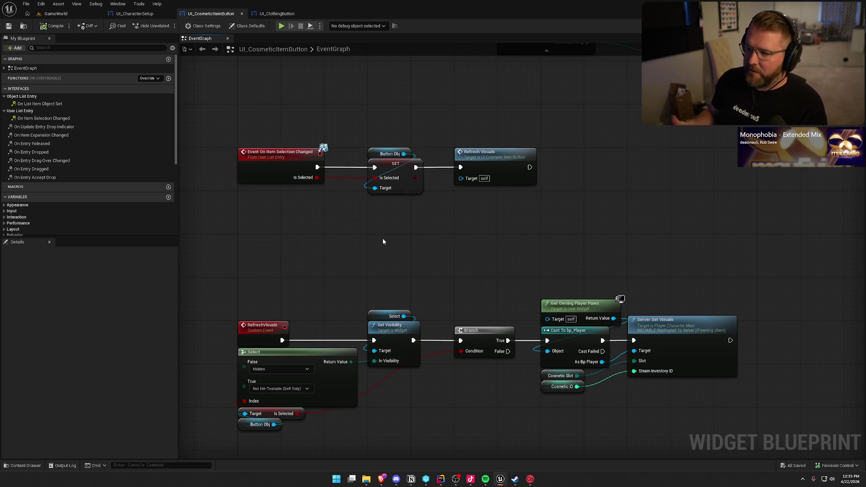
pyautogui.moveTo(452, 219); pyautogui.dragTo(363, 135)
pyautogui.click(381, 243)
pyautogui.moveTo(380, 244); pyautogui.dragTo(354, 240)
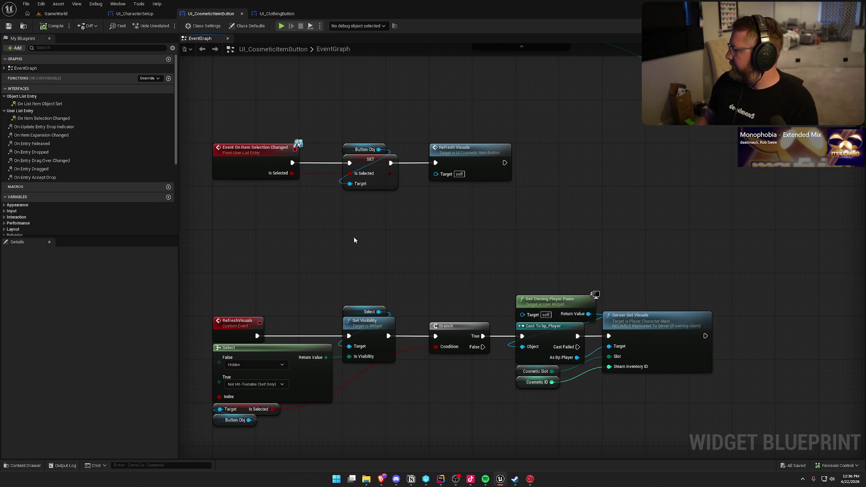
pyautogui.moveTo(356, 233); pyautogui.dragTo(361, 216)
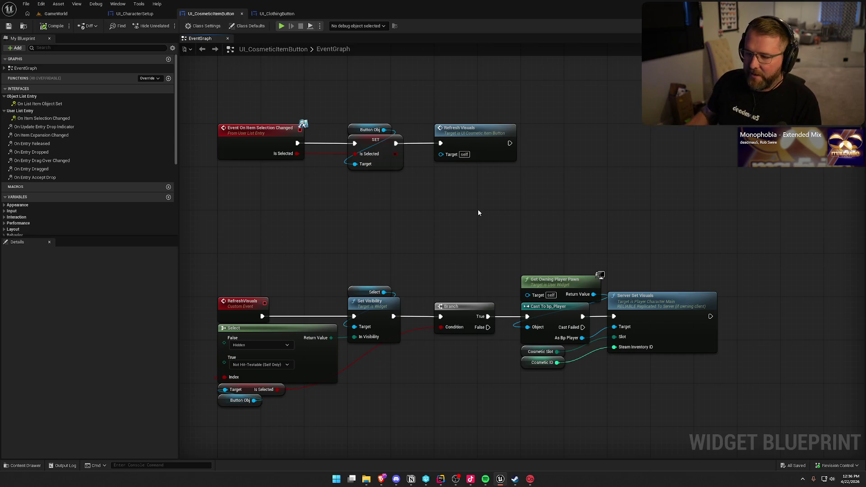
pyautogui.moveTo(477, 209); pyautogui.dragTo(472, 201)
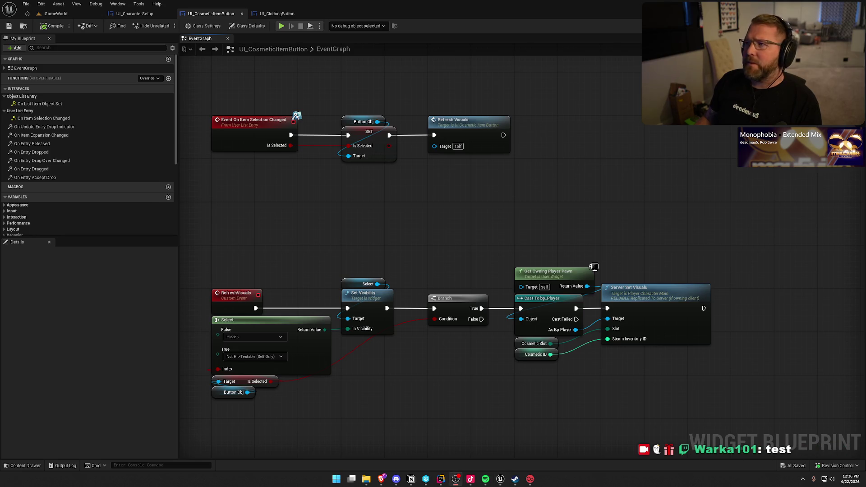
pyautogui.moveTo(587, 218)
pyautogui.mouseDown()
pyautogui.moveTo(542, 178)
pyautogui.moveTo(562, 240)
pyautogui.moveTo(522, 226)
pyautogui.mouseUp()
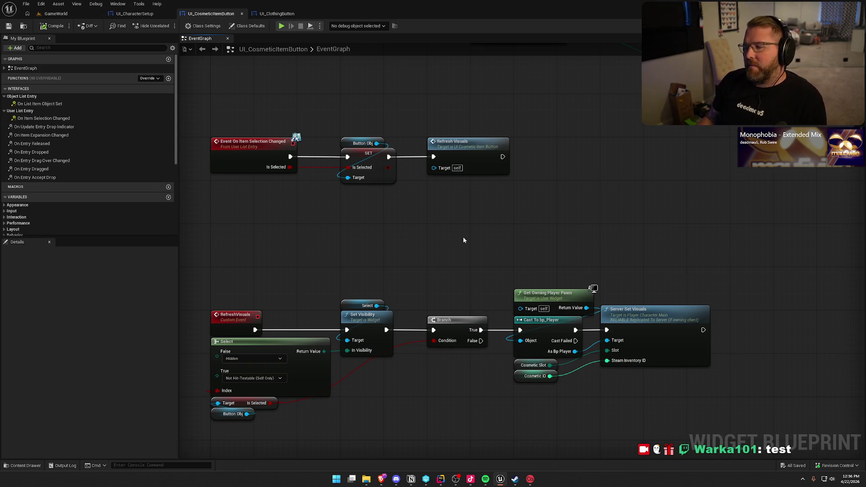
pyautogui.click(134, 13)
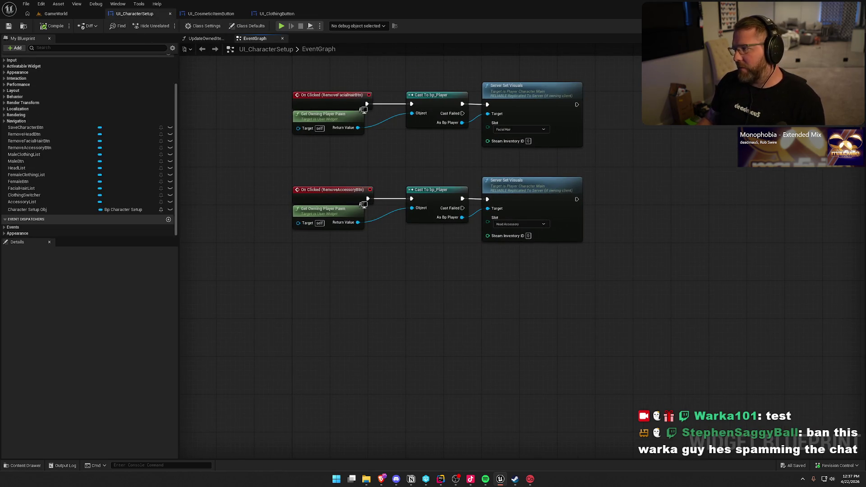
# - Show UI_CharacterSetup's Designer layout and scroll the Details panel down toward HeadList's events
pyautogui.click(835, 26)
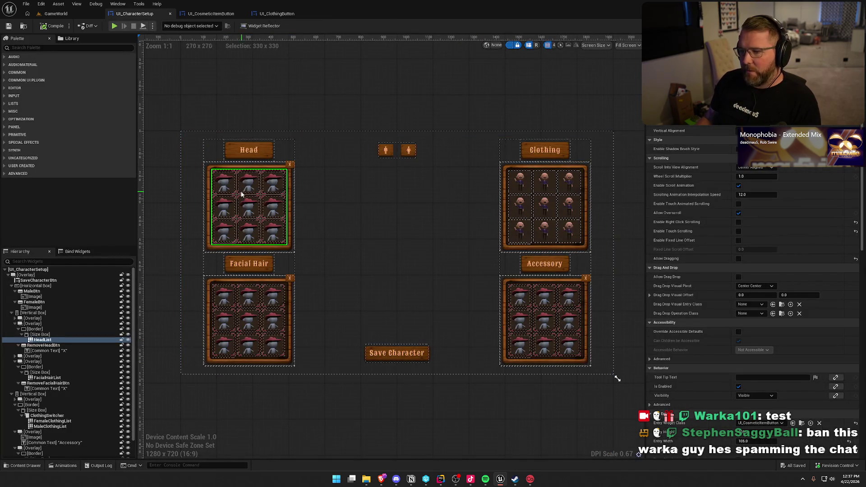
pyautogui.scroll(-10, 726, 278)
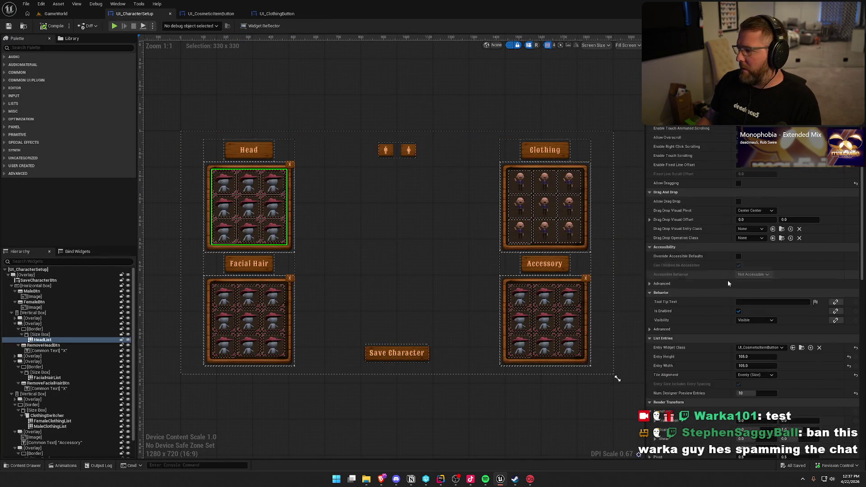
pyautogui.scroll(-10, 738, 354)
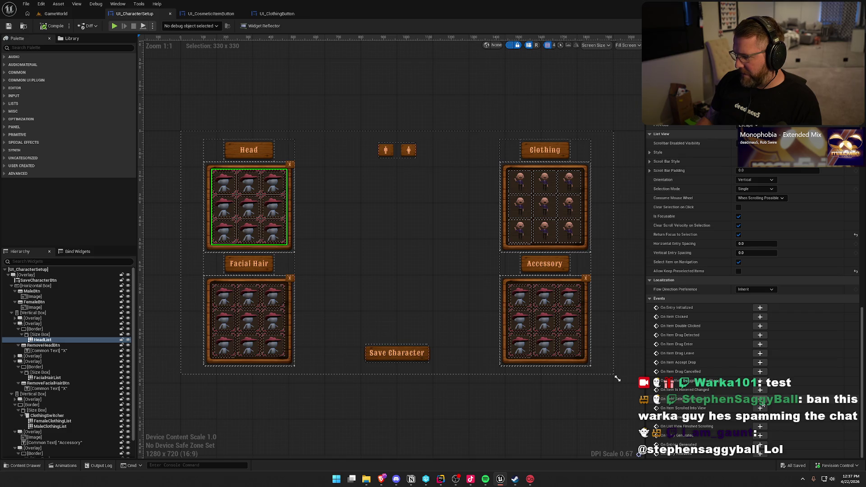
# - Create an On Item Selection Changed (HeadList) event, then compile and save UI_CharacterSetup
pyautogui.click(760, 399)
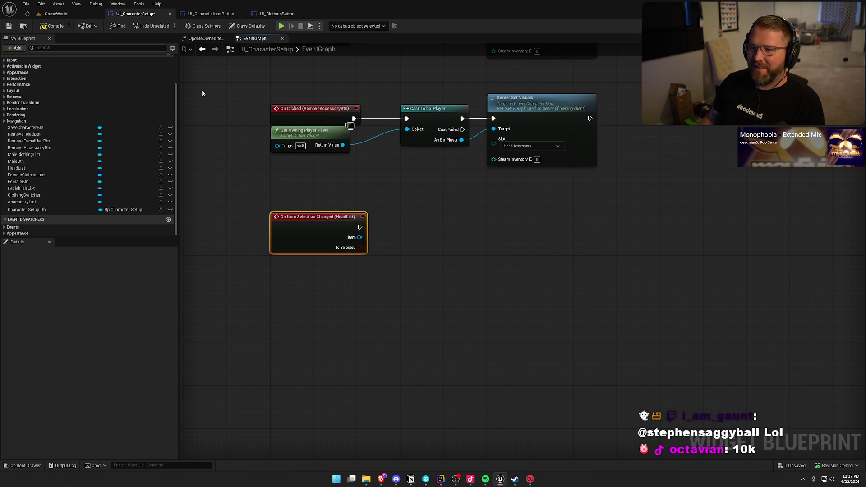
pyautogui.click(52, 26)
pyautogui.hotkey('ctrl', 's')
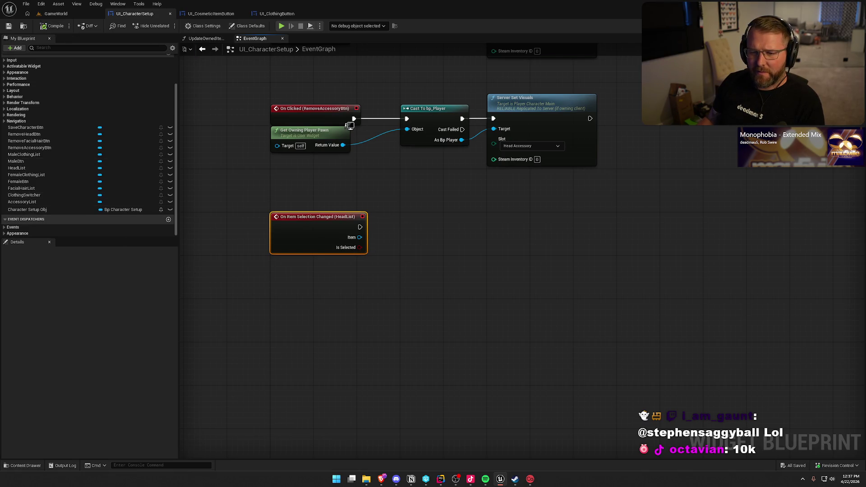
pyautogui.hotkey('alt', 'Left')
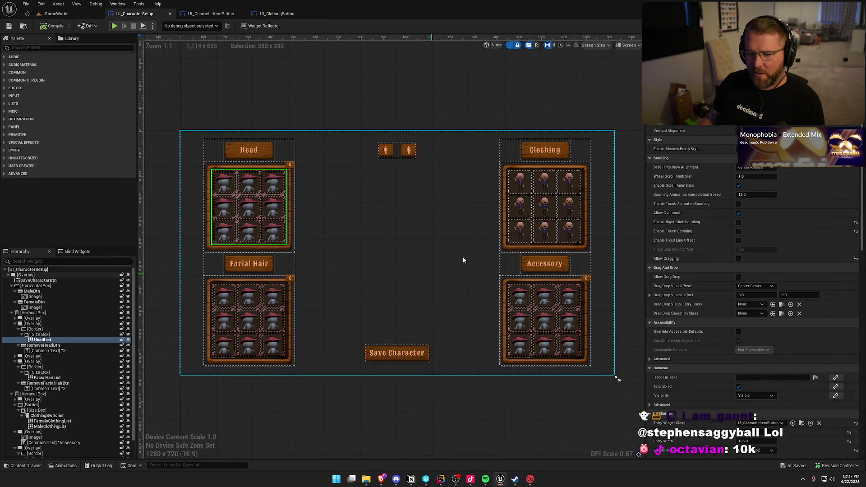
pyautogui.hotkey('alt', 'Right')
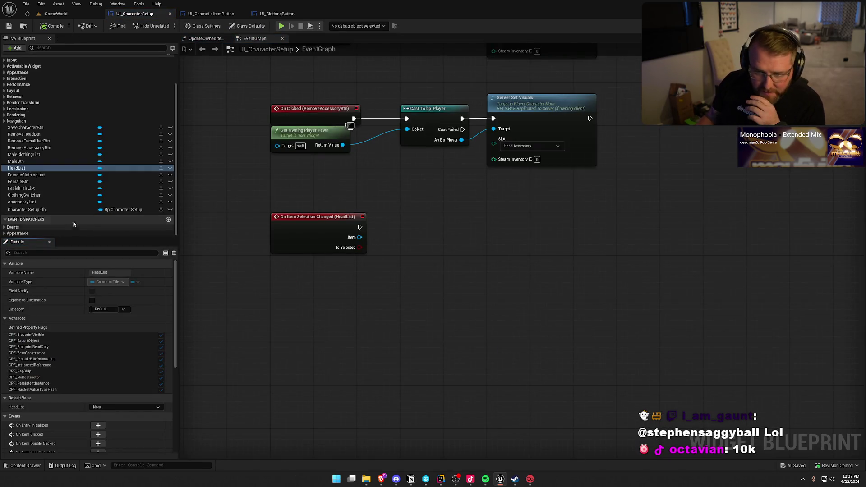
# - Position the On Item Selection Changed (HeadList) event node below the remove-accessory chain
pyautogui.scroll(-5, 93, 329)
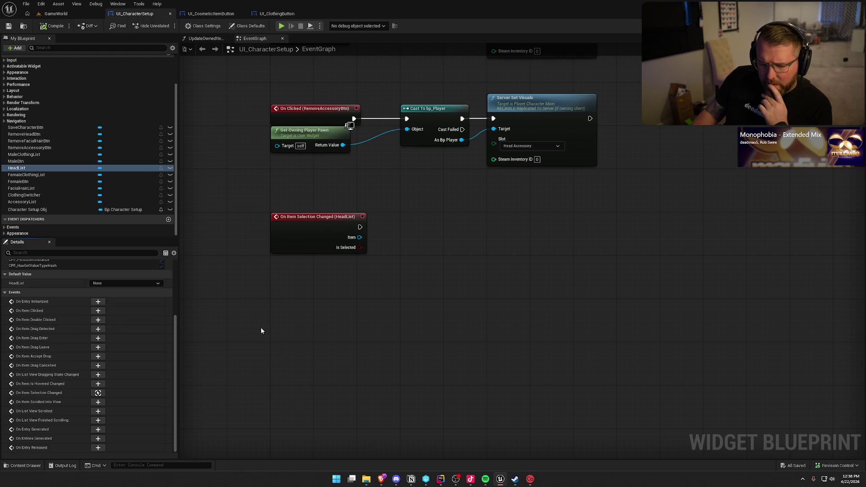
pyautogui.moveTo(299, 232)
pyautogui.mouseDown()
pyautogui.moveTo(300, 267)
pyautogui.moveTo(361, 255)
pyautogui.mouseUp()
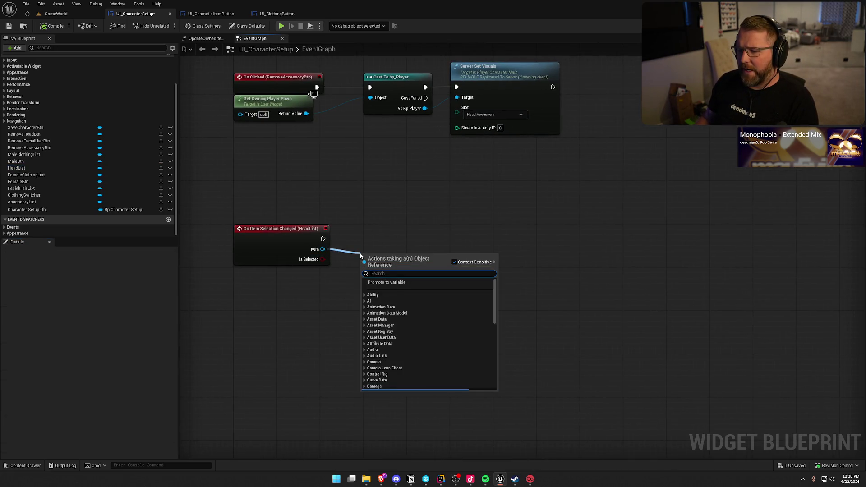
# - Add a Print String after the HeadList selection event that prints Item's Get Display Name, then show GameWorld
pyautogui.click(389, 209)
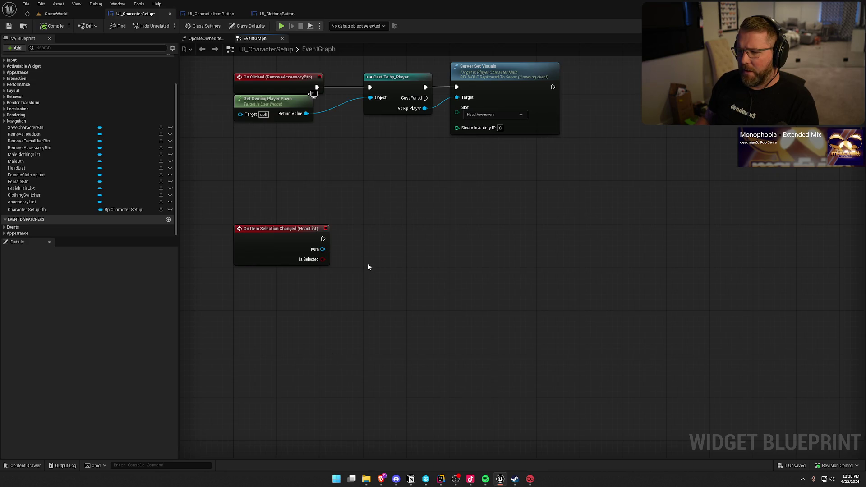
pyautogui.moveTo(322, 239); pyautogui.dragTo(373, 229)
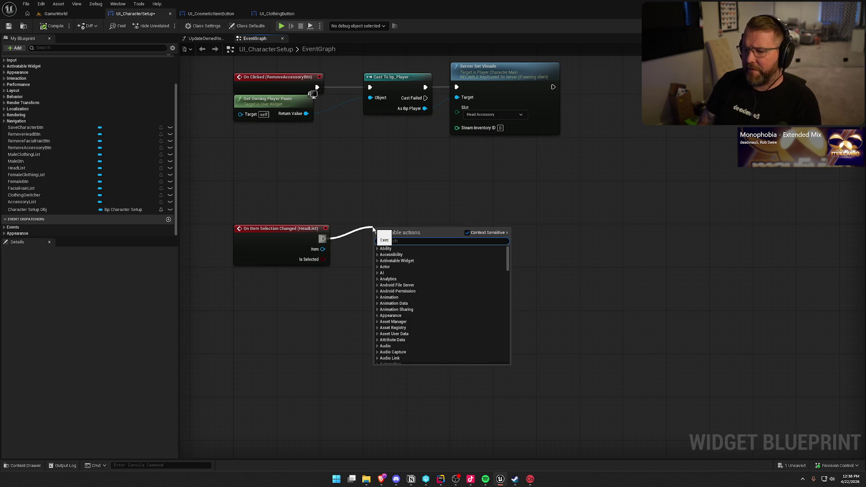
pyautogui.write('print string')
pyautogui.press('Return')
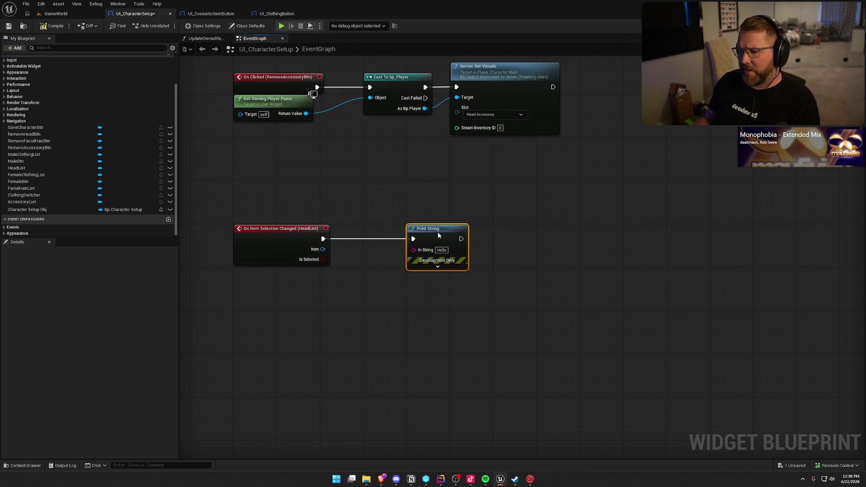
pyautogui.moveTo(322, 249); pyautogui.dragTo(413, 250)
pyautogui.moveTo(352, 229); pyautogui.dragTo(368, 246)
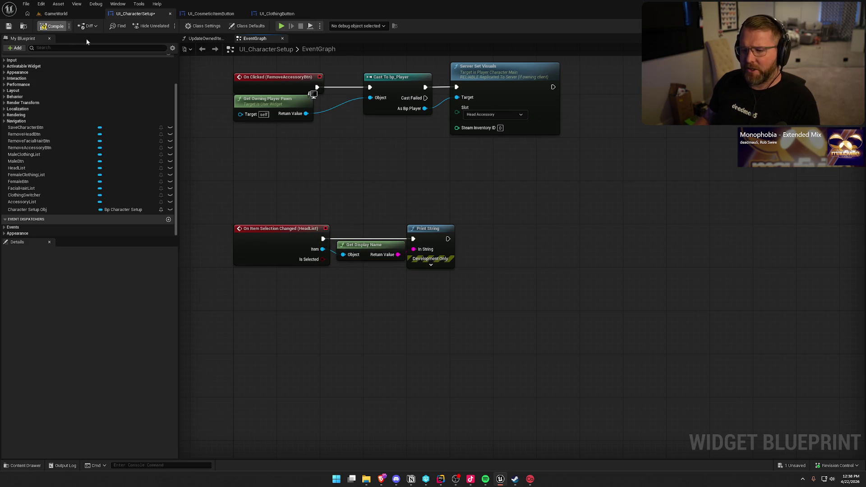
pyautogui.click(56, 14)
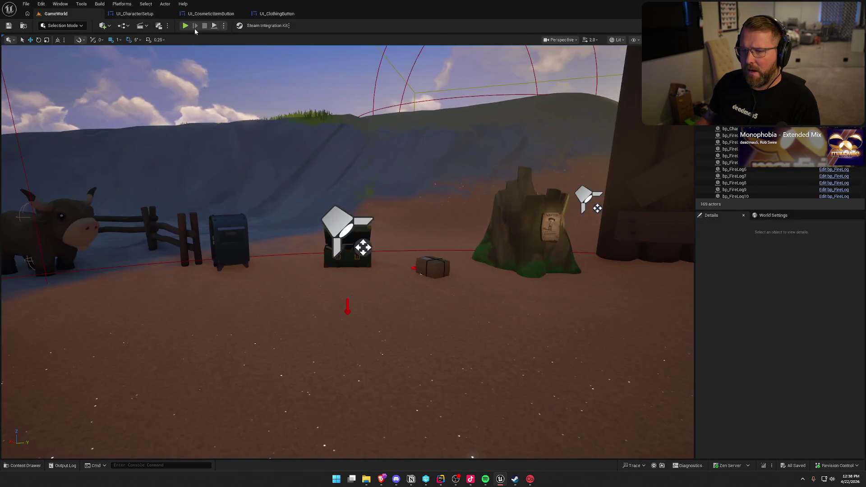
# - Play in editor, walk the character to the mailbox, and open Customize Character with E
pyautogui.hotkey('alt', 'p')
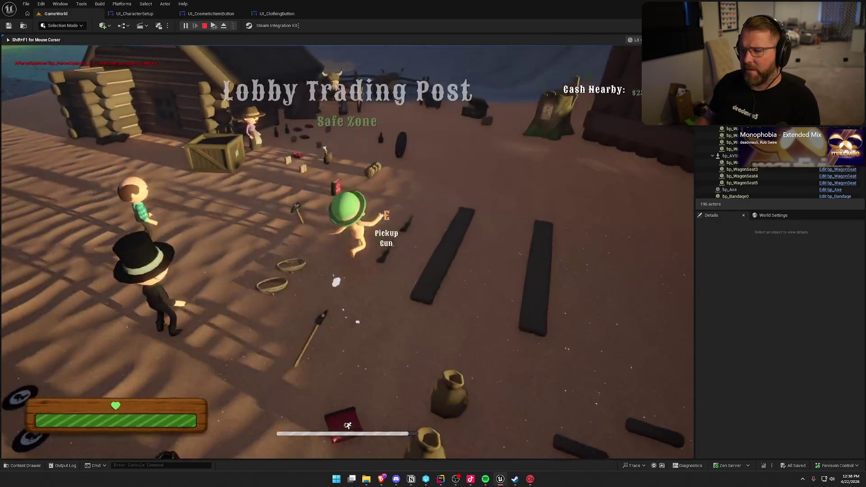
pyautogui.hotkey('shift', 'w')
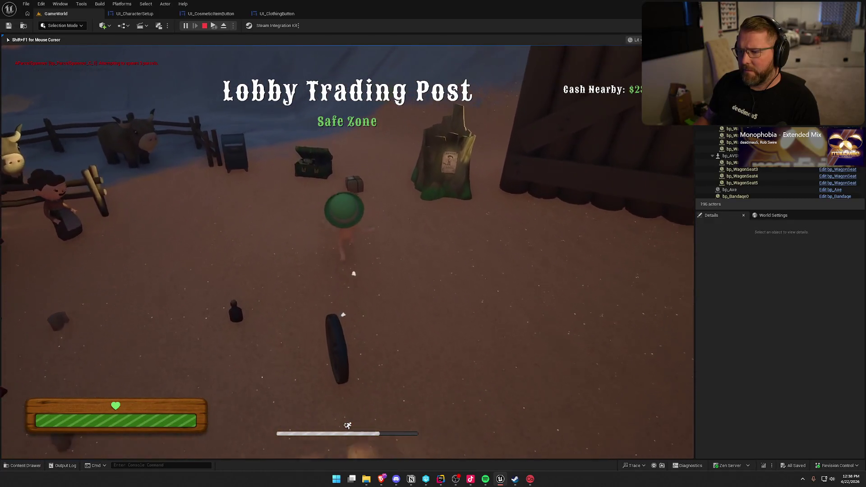
pyautogui.press('w')
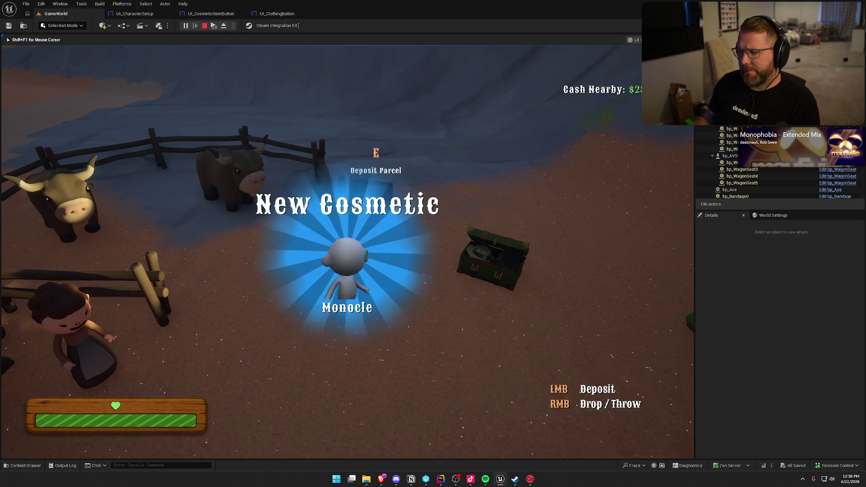
pyautogui.press('w')
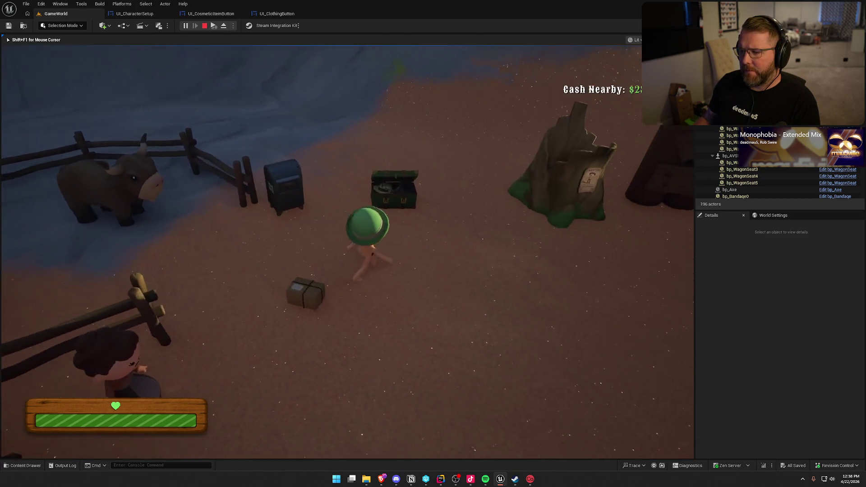
pyautogui.press('e')
pyautogui.click(75, 132)
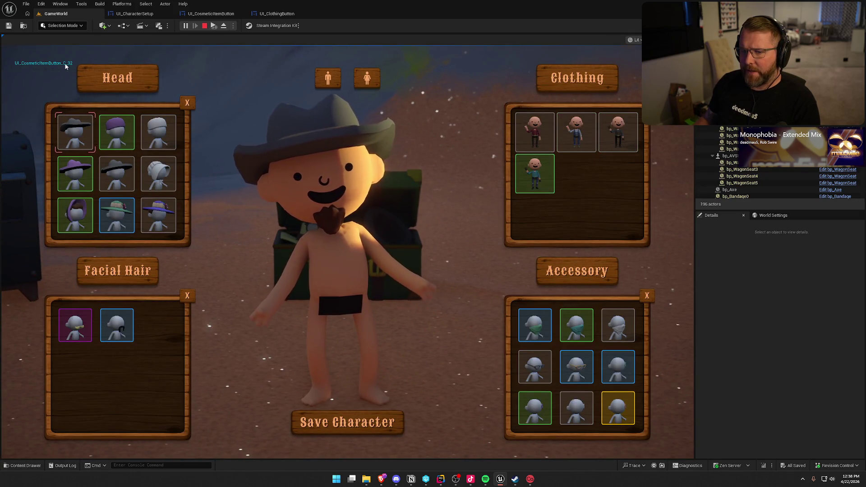
# - Put the long dark hair on the preview character, then the grey cowboy hat again
pyautogui.scroll(-5, 142, 170)
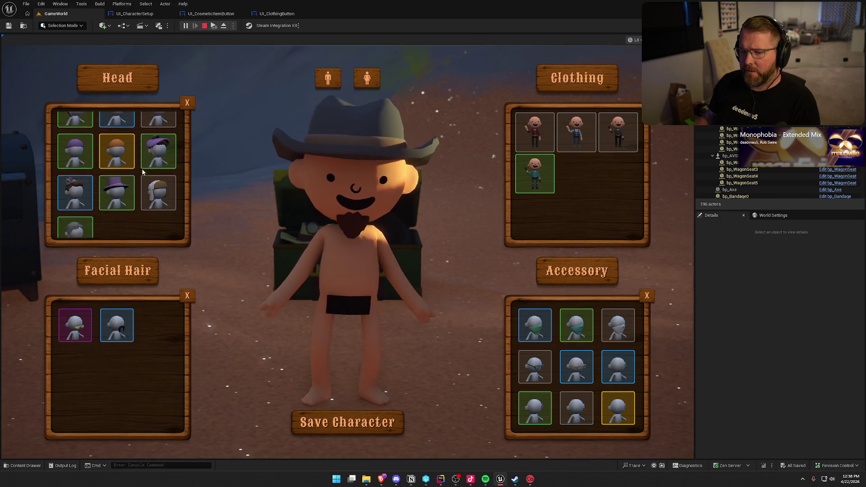
pyautogui.scroll(4, 142, 172)
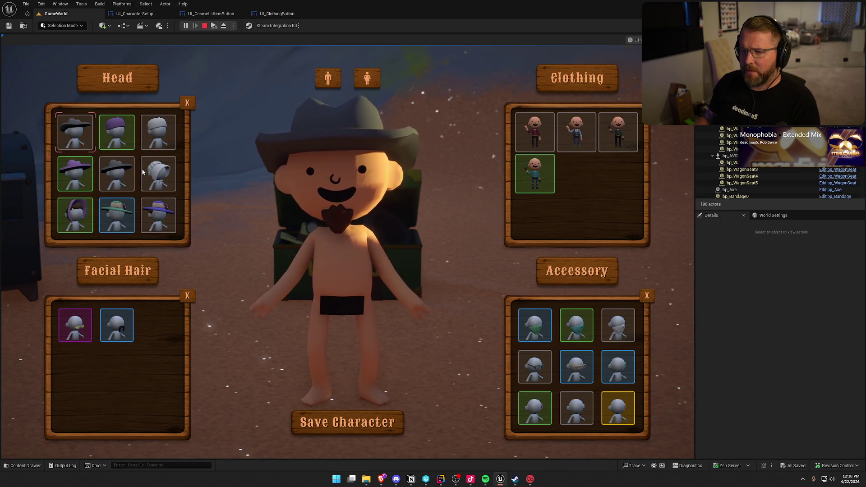
pyautogui.scroll(-4, 143, 172)
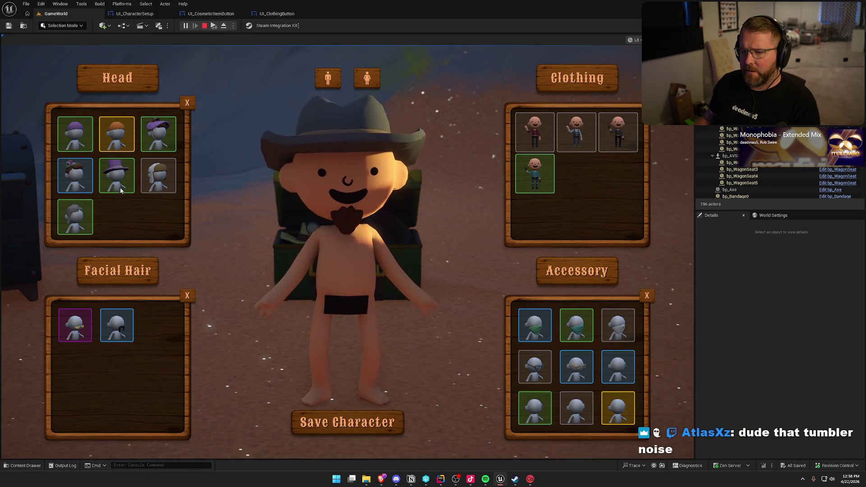
pyautogui.click(83, 215)
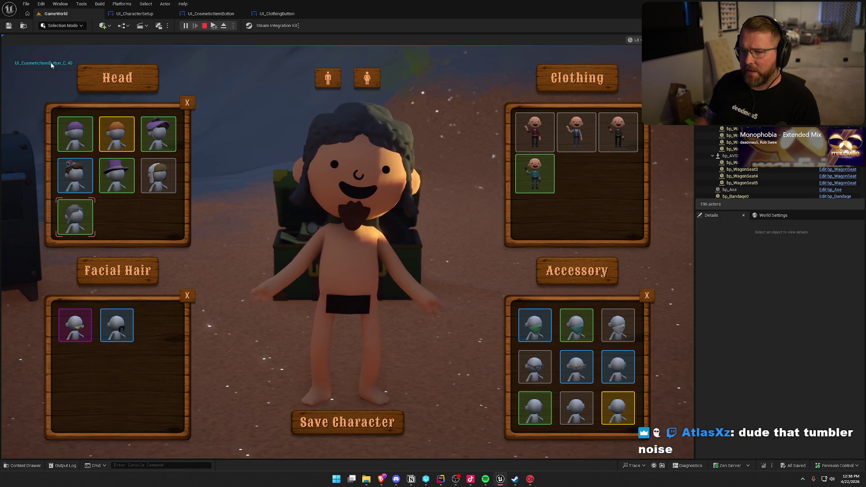
pyautogui.scroll(4, 100, 127)
pyautogui.click(74, 132)
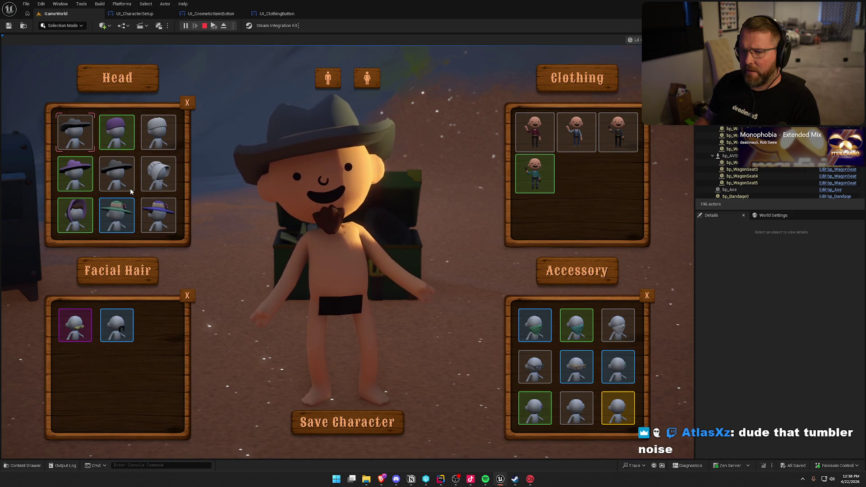
# - Put the orange cap on, then stop play and return to the UI_CharacterSetup graph
pyautogui.scroll(-4, 130, 188)
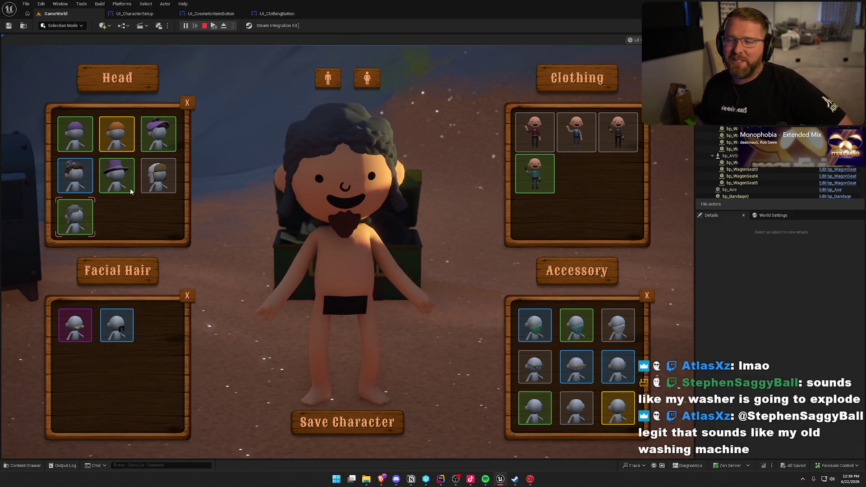
pyautogui.scroll(1, 130, 188)
pyautogui.click(131, 190)
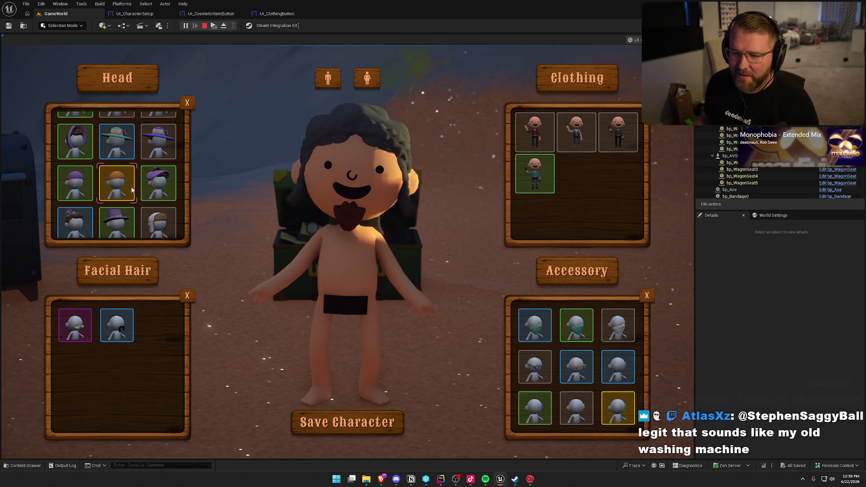
pyautogui.scroll(-1, 136, 215)
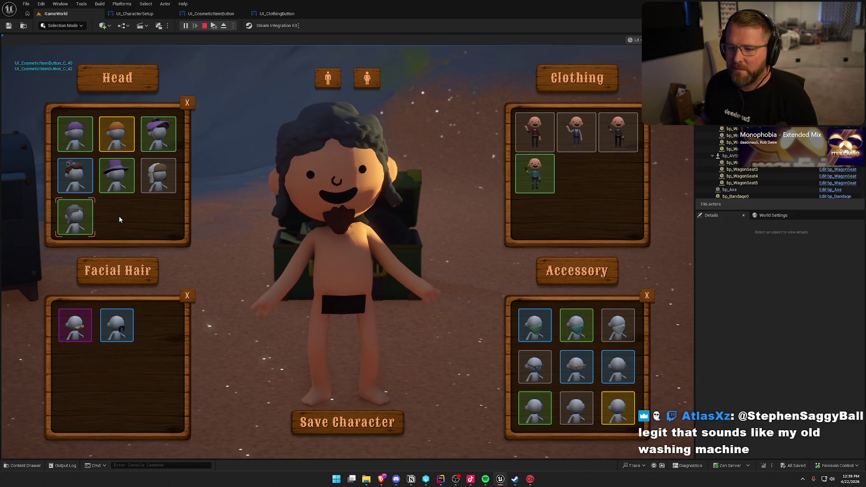
pyautogui.scroll(-1, 167, 189)
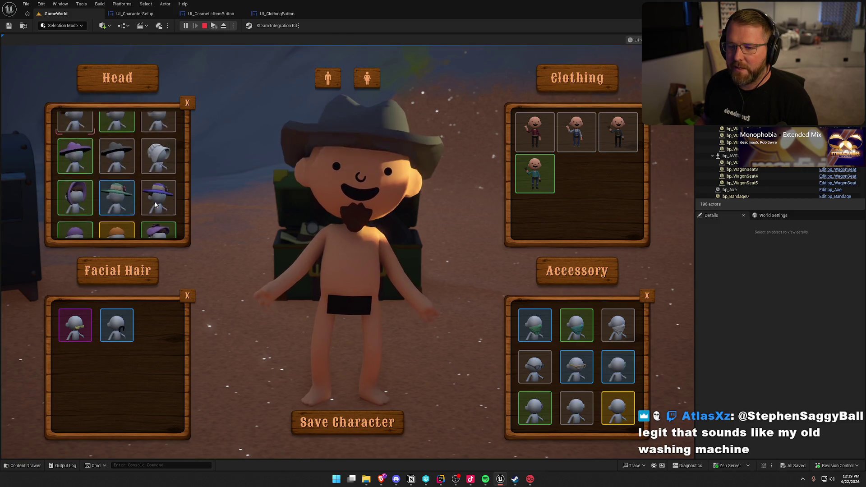
pyautogui.scroll(1, 155, 205)
pyautogui.scroll(-2, 156, 205)
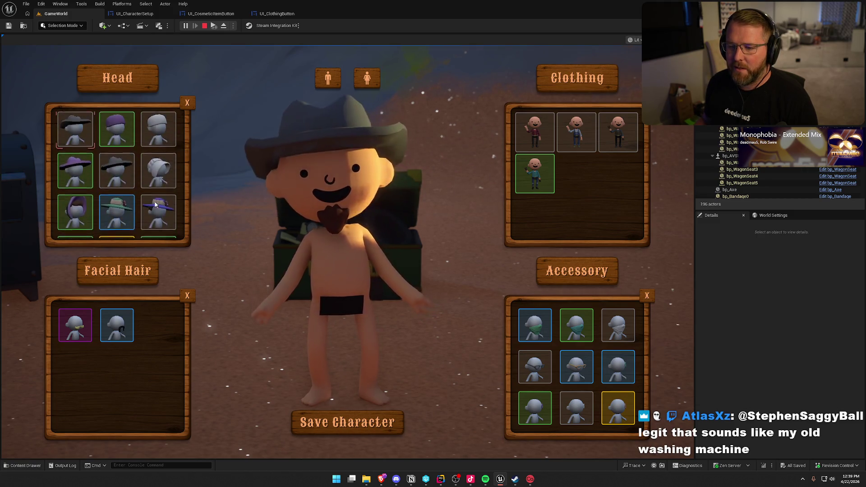
pyautogui.scroll(2, 154, 203)
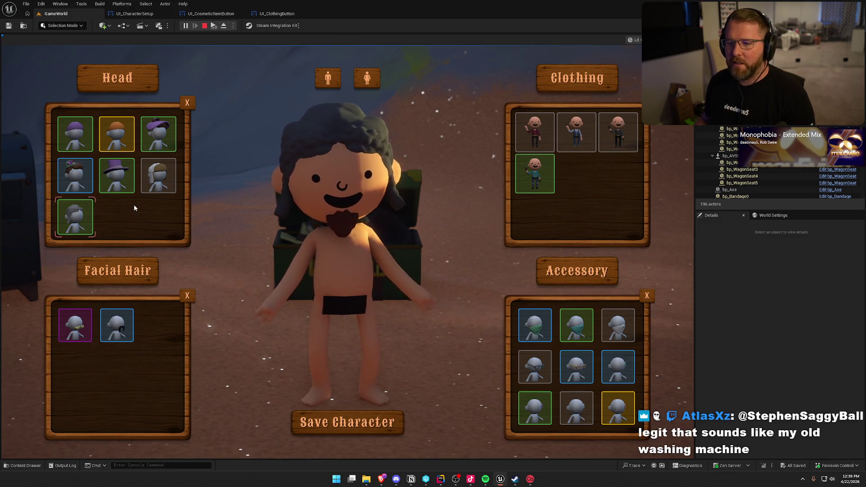
pyautogui.scroll(-1, 134, 205)
pyautogui.scroll(2, 134, 205)
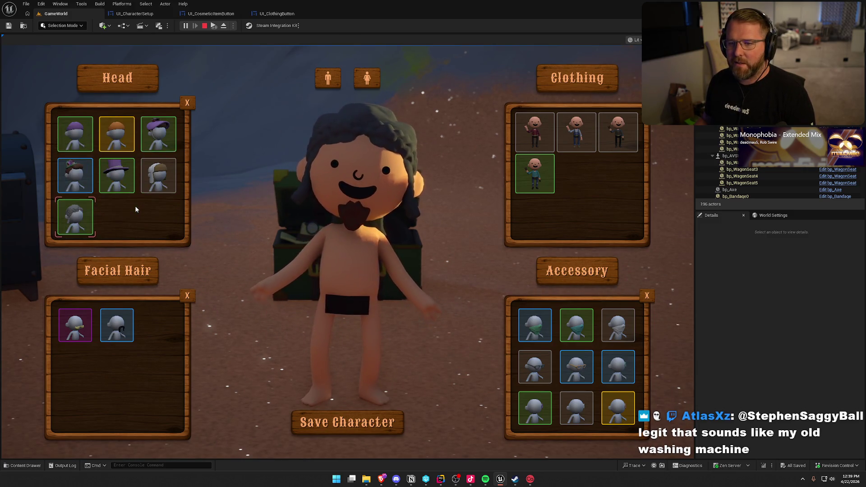
pyautogui.press('Escape')
pyautogui.click(134, 14)
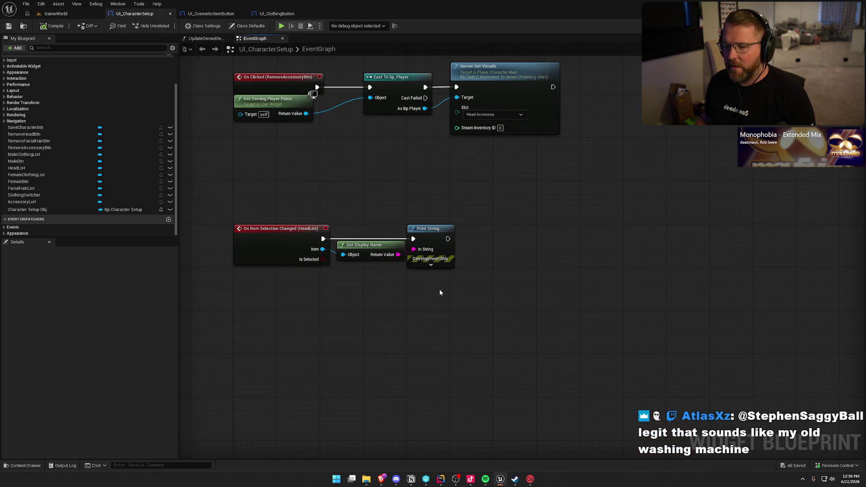
# - Move the Get Display Name and Print String nodes down-right to make room
pyautogui.moveTo(255, 192); pyautogui.dragTo(559, 361)
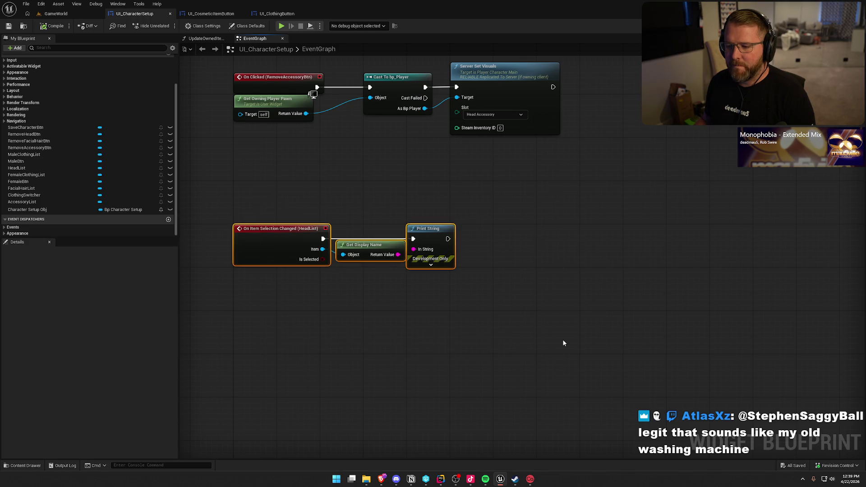
pyautogui.click(563, 342)
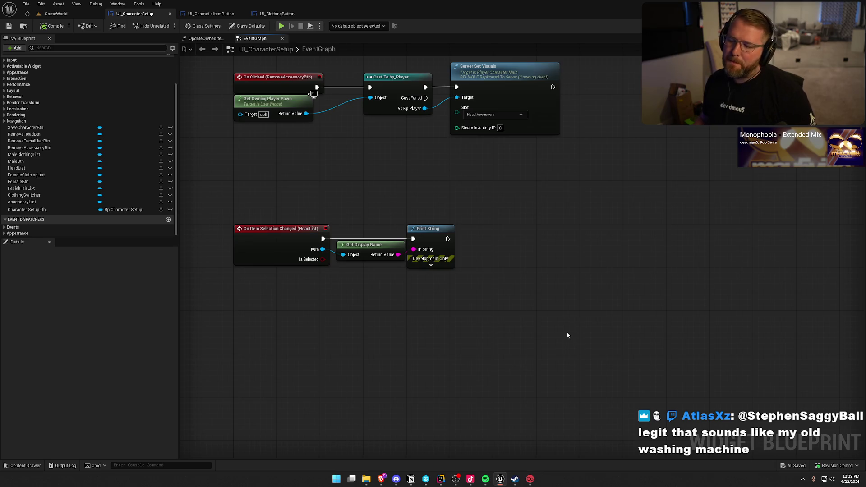
pyautogui.moveTo(369, 203); pyautogui.dragTo(548, 347)
pyautogui.moveTo(439, 242); pyautogui.dragTo(595, 277)
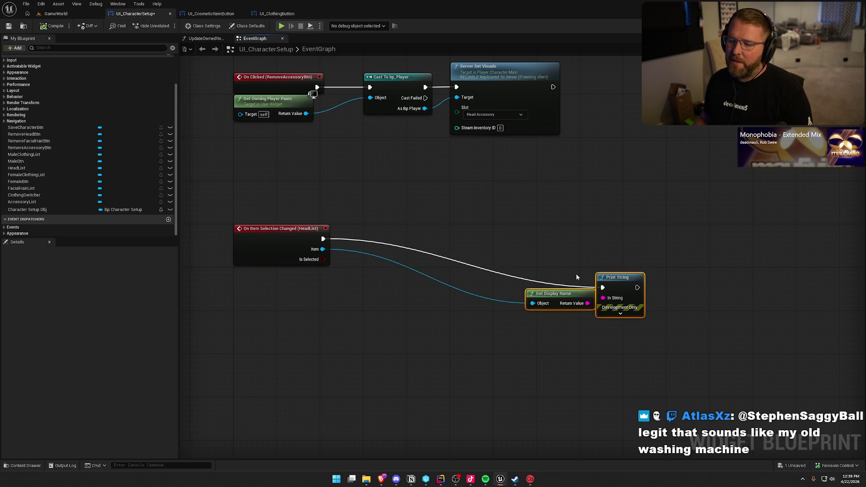
pyautogui.moveTo(322, 247); pyautogui.dragTo(367, 269)
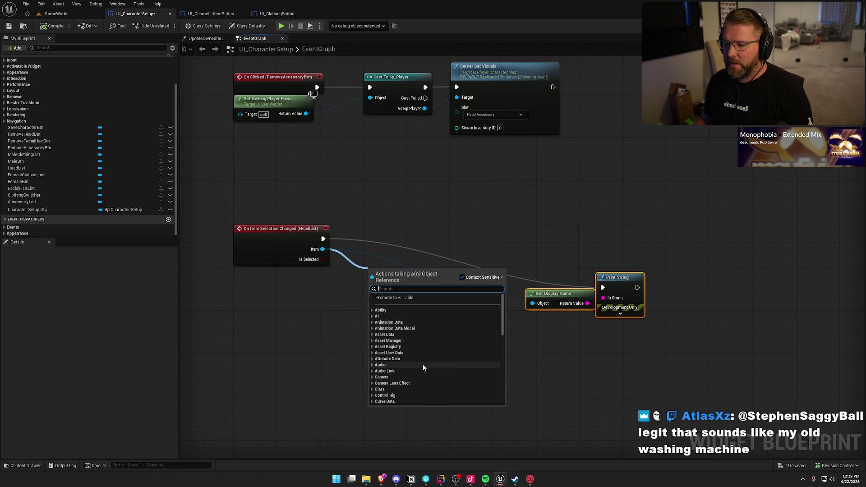
pyautogui.click(288, 360)
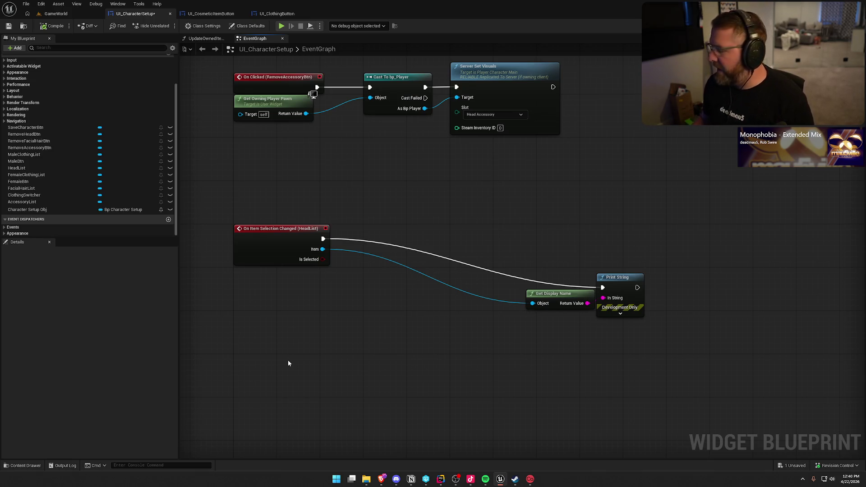
# - Browse actions for the Item and Is Selected pins without adding anything, then show GameWorld
pyautogui.moveTo(323, 249); pyautogui.dragTo(355, 276)
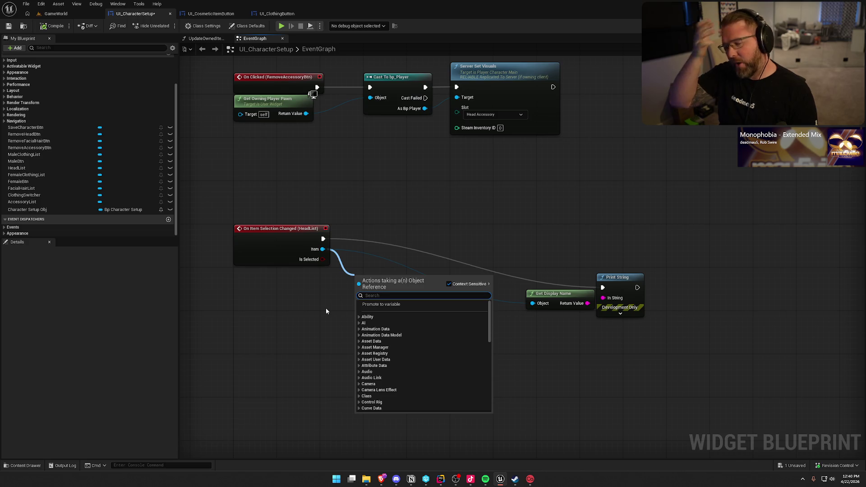
pyautogui.click(325, 310)
pyautogui.moveTo(323, 259); pyautogui.dragTo(343, 285)
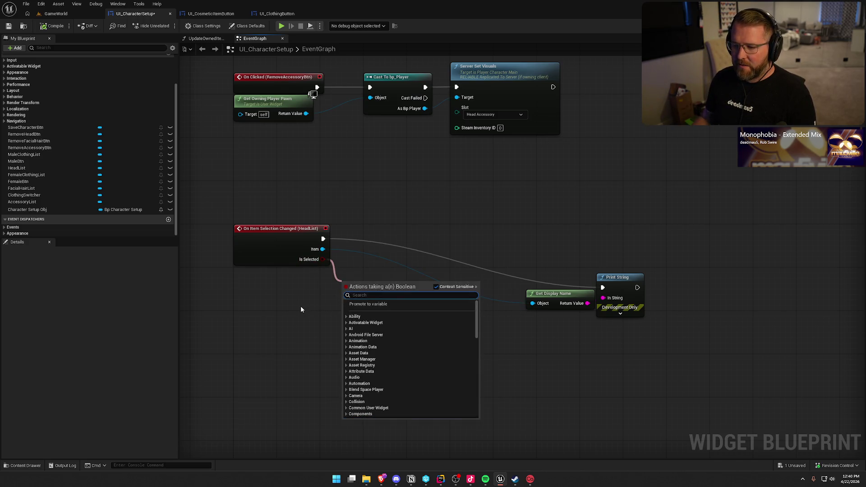
pyautogui.click(301, 310)
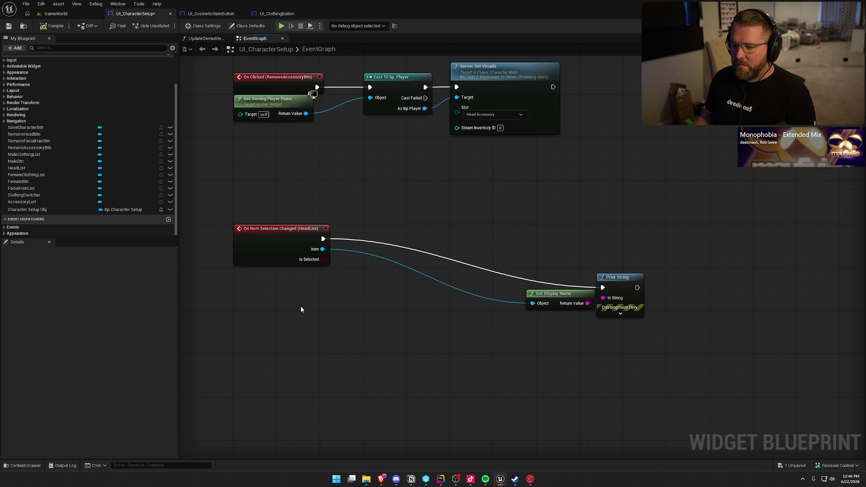
pyautogui.click(54, 13)
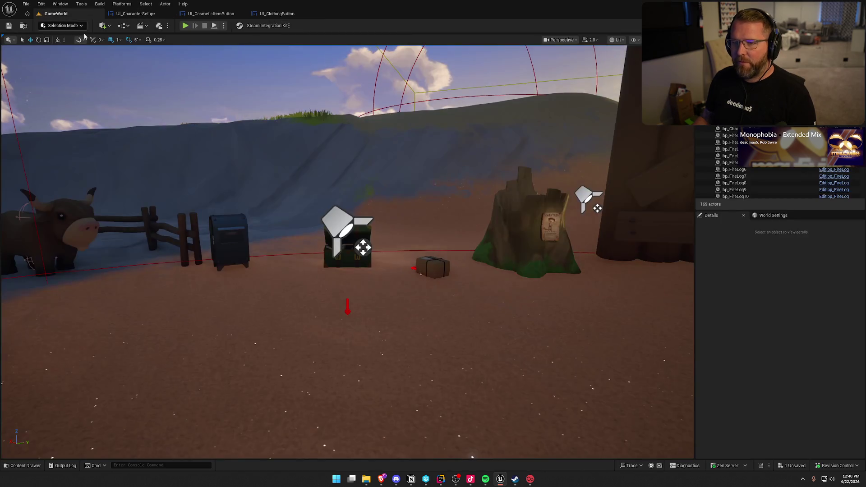
# - Play-test, walk to the mailbox, deposit the parcel with E, and open customisation with Tab
pyautogui.hotkey('alt', 'p')
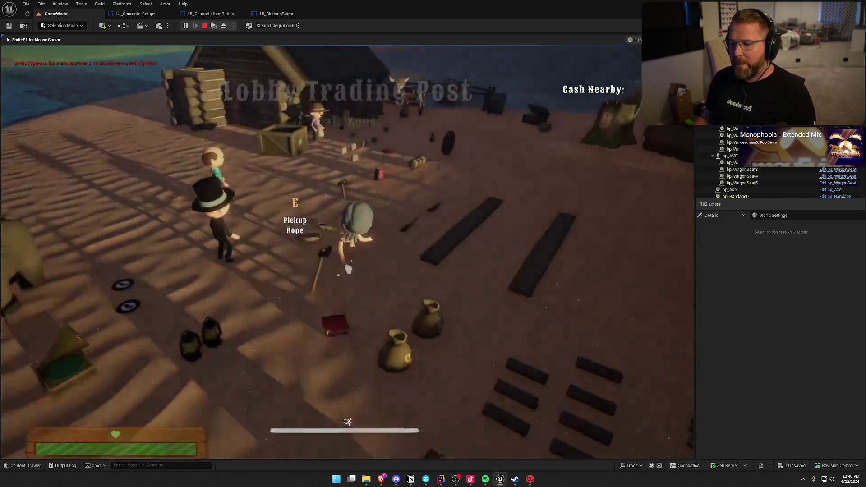
pyautogui.press('w')
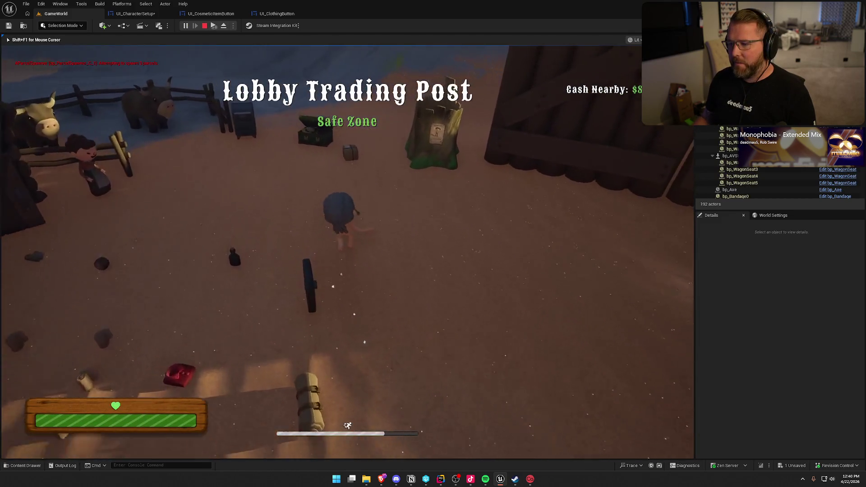
pyautogui.press('e')
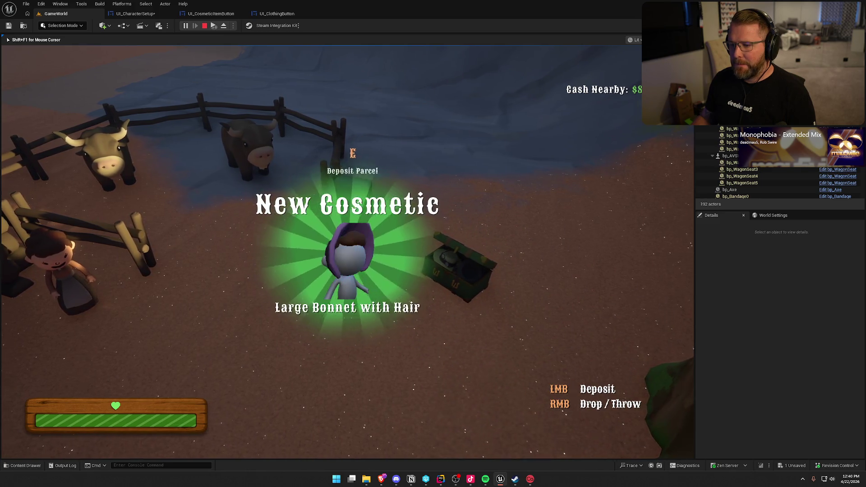
pyautogui.press('Tab')
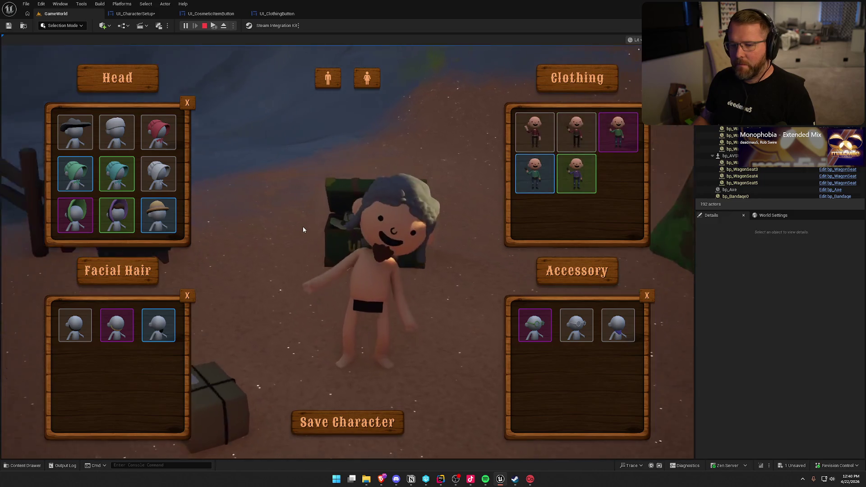
# - Swap between the cowboy hat, safari hat and teal bonnet, then stop play and return to UI_CharacterSetup
pyautogui.click(75, 132)
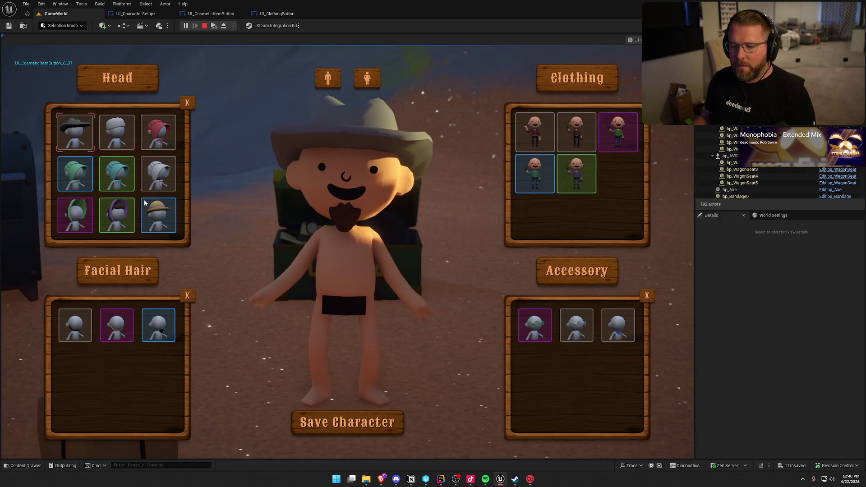
pyautogui.click(157, 218)
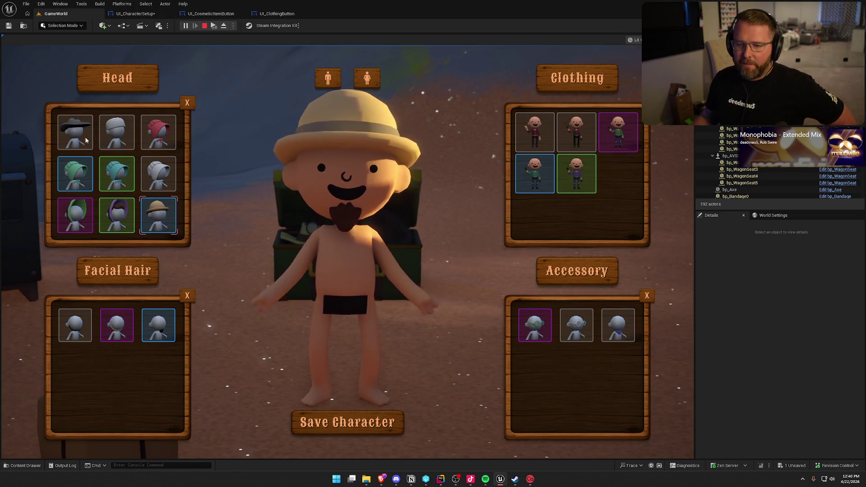
pyautogui.click(121, 177)
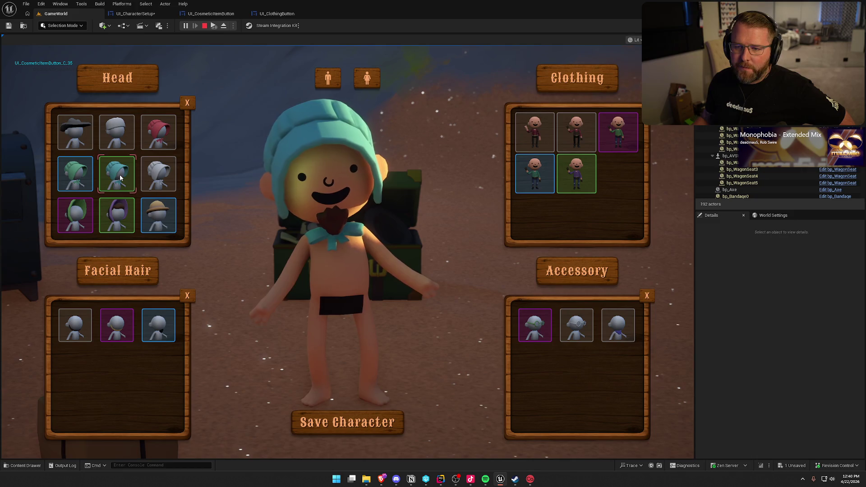
pyautogui.click(78, 140)
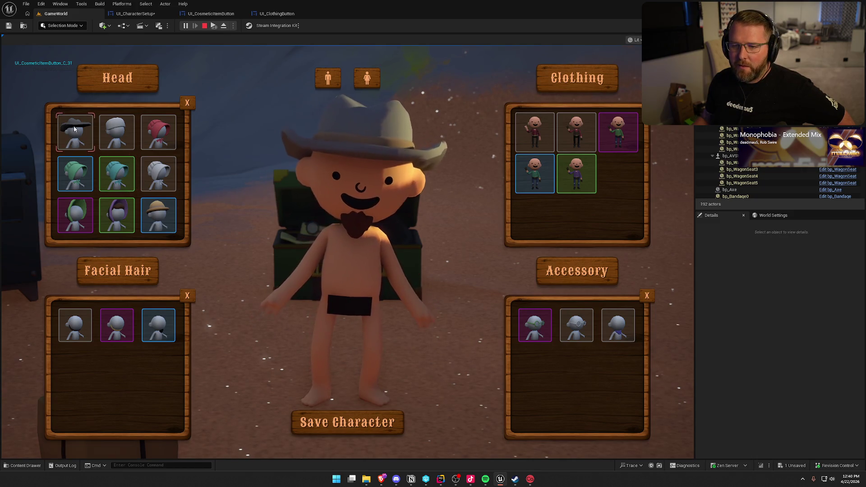
pyautogui.click(114, 173)
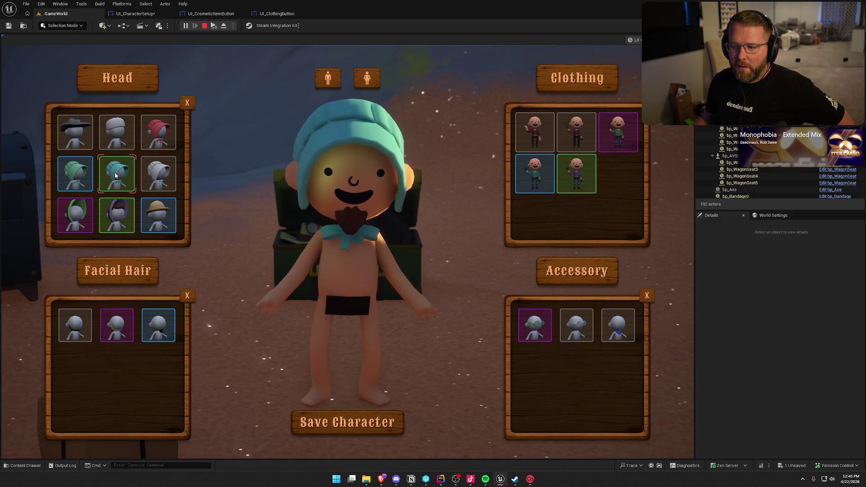
pyautogui.press('Escape')
pyautogui.click(135, 13)
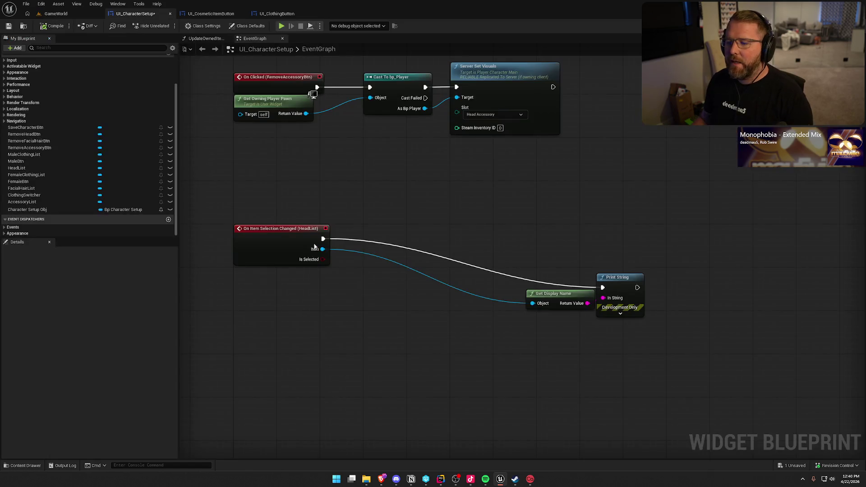
# - Move the Get Display Name and Print String nodes beside the event, then box-select and delete them
pyautogui.moveTo(244, 194); pyautogui.dragTo(293, 271)
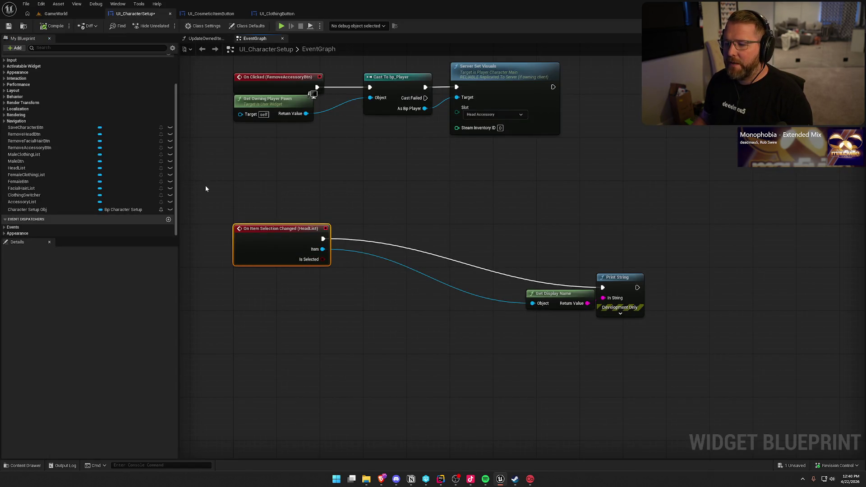
pyautogui.click(337, 286)
pyautogui.moveTo(460, 241); pyautogui.dragTo(649, 321)
pyautogui.moveTo(624, 288)
pyautogui.mouseDown()
pyautogui.moveTo(524, 239)
pyautogui.moveTo(475, 239)
pyautogui.mouseUp()
pyautogui.click(427, 332)
pyautogui.moveTo(325, 259); pyautogui.dragTo(361, 312)
pyautogui.click(327, 295)
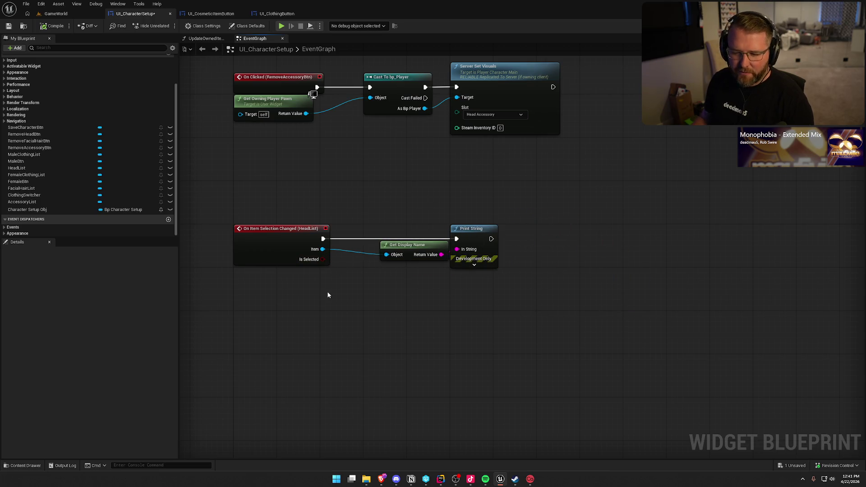
pyautogui.moveTo(411, 201); pyautogui.dragTo(455, 255)
pyautogui.press('Delete')
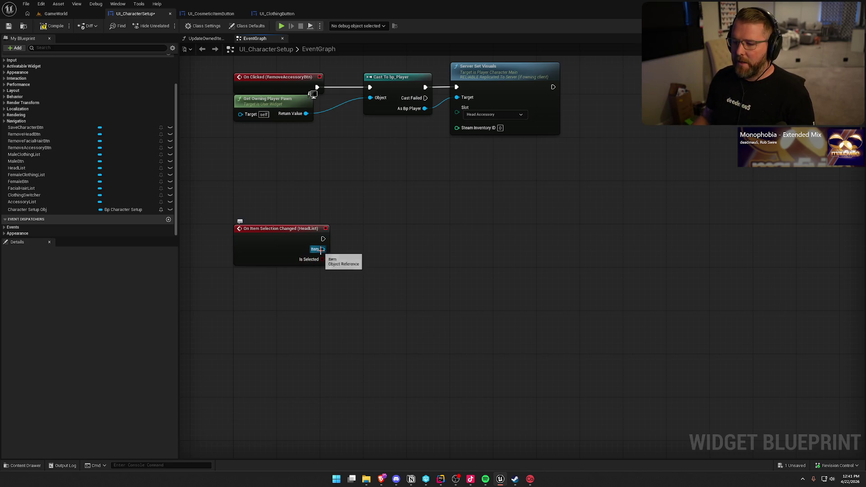
# - Promote Item to a HeadListItem variable, then delete both its SET node and the variable
pyautogui.moveTo(320, 249); pyautogui.dragTo(361, 258)
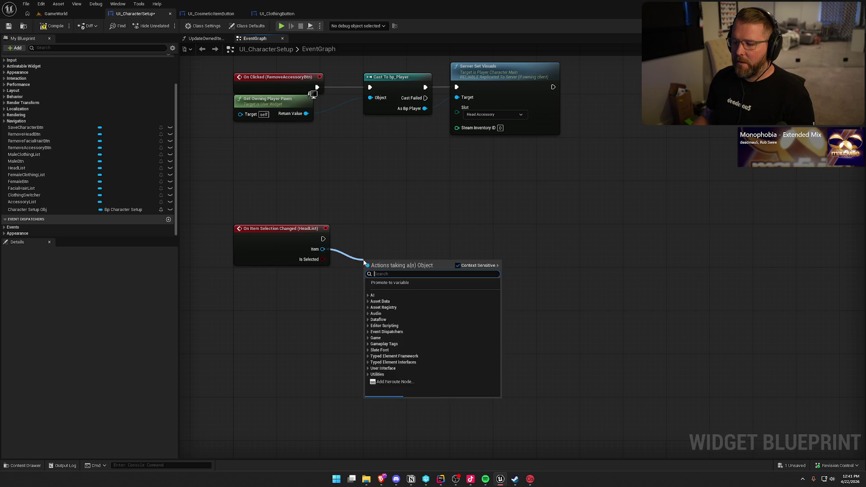
pyautogui.click(392, 288)
pyautogui.write('HeadL')
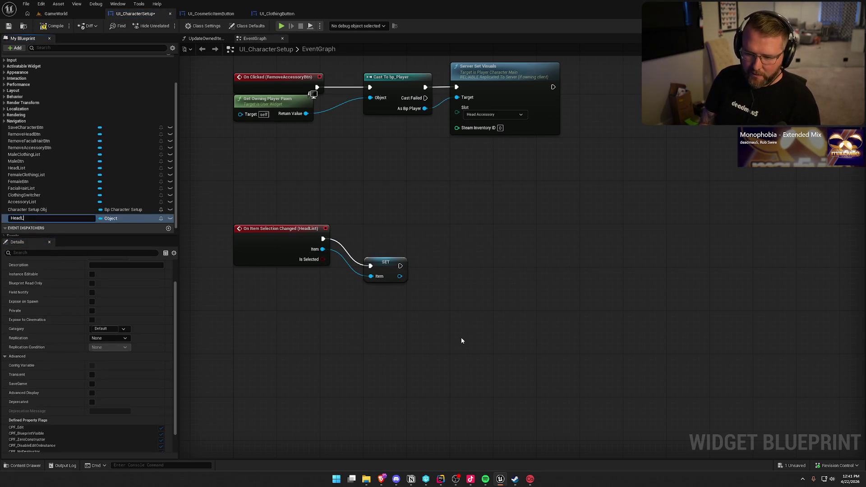
pyautogui.press('BackSpace')
pyautogui.press('BackSpace')
pyautogui.press('BackSpace')
pyautogui.write('Item')
pyautogui.click(396, 286)
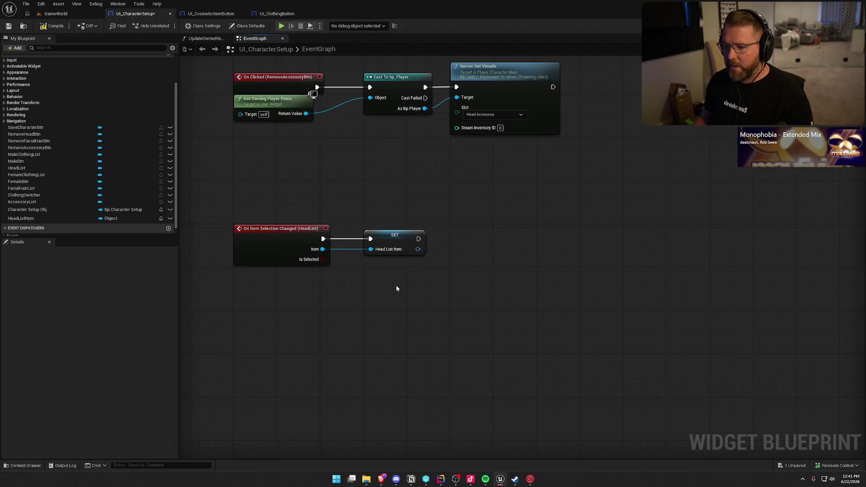
pyautogui.click(395, 239)
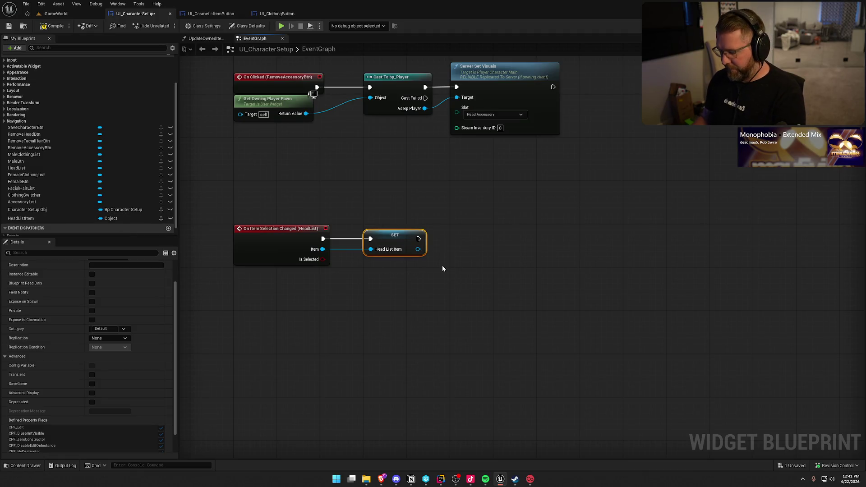
pyautogui.press('Delete')
pyautogui.click(90, 218)
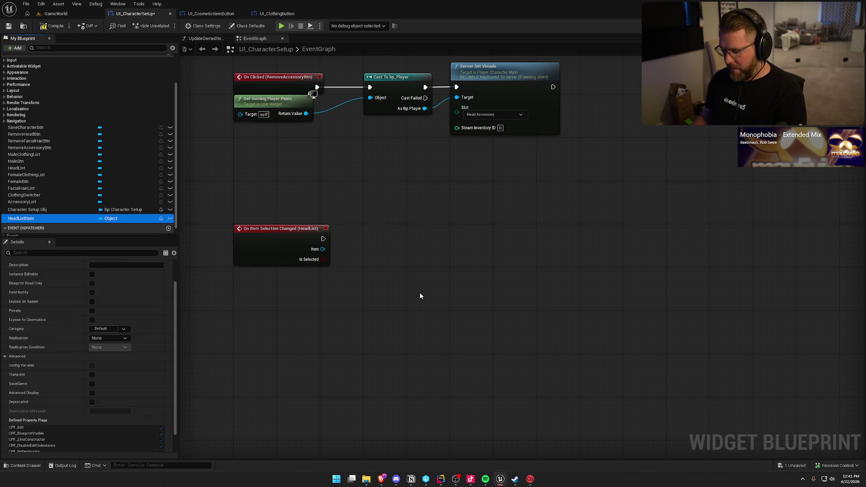
pyautogui.press('Delete')
# - Add a Cast To UI_CosmeticItemButton node fed by Item, placed beside the event
pyautogui.moveTo(323, 248); pyautogui.dragTo(359, 256)
pyautogui.write('cast to ui_cosm')
pyautogui.press('Return')
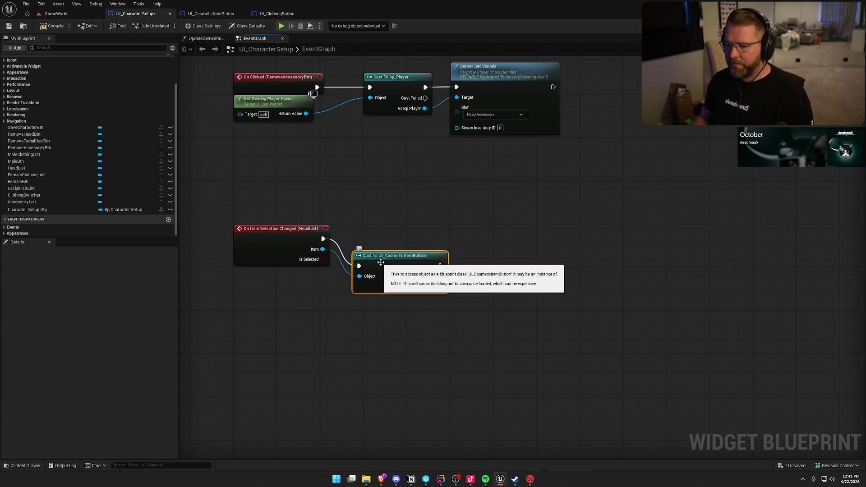
pyautogui.moveTo(379, 261); pyautogui.dragTo(393, 239)
# - Promote the cast's output to a new variable named HeadItem
pyautogui.rightClick(451, 260)
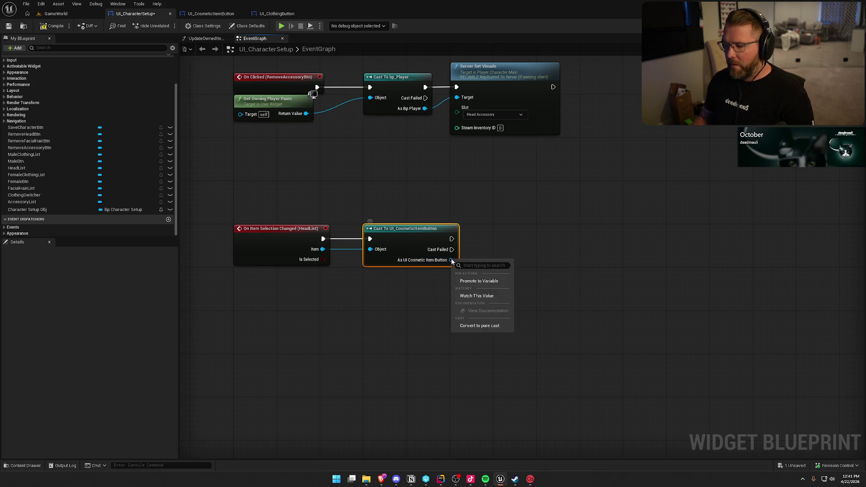
pyautogui.click(469, 282)
pyautogui.write('Head')
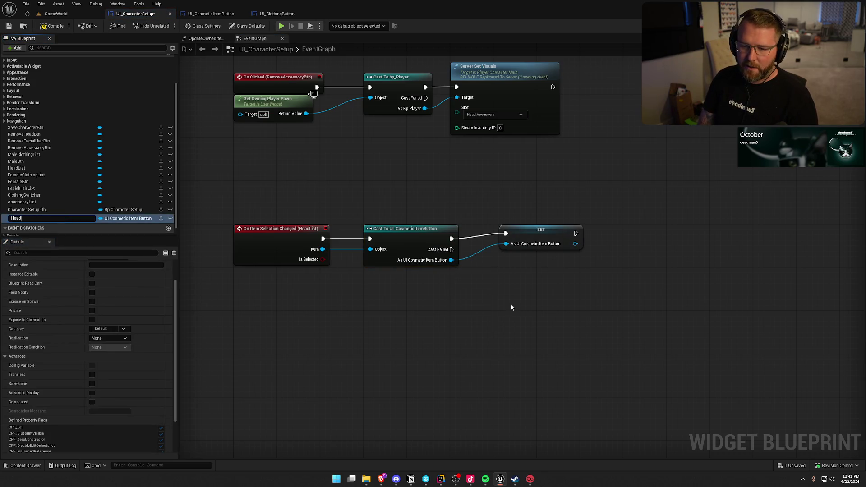
pyautogui.write('Item')
pyautogui.press('Return')
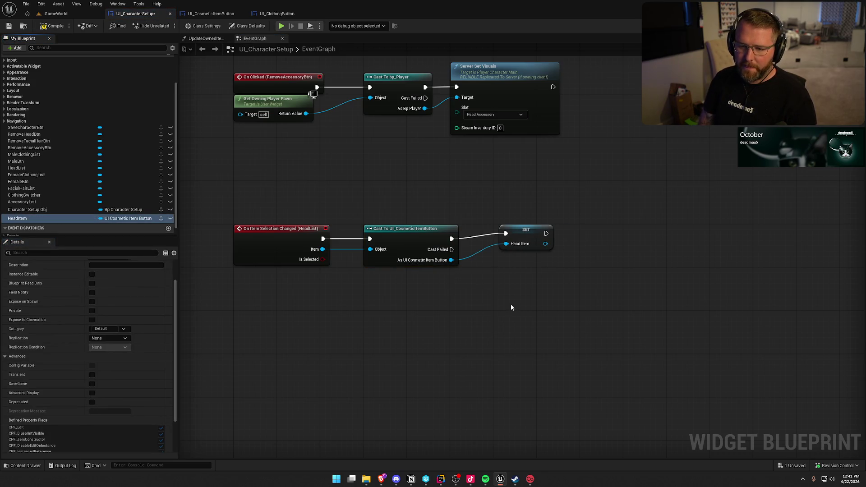
pyautogui.click(523, 235)
pyautogui.click(503, 293)
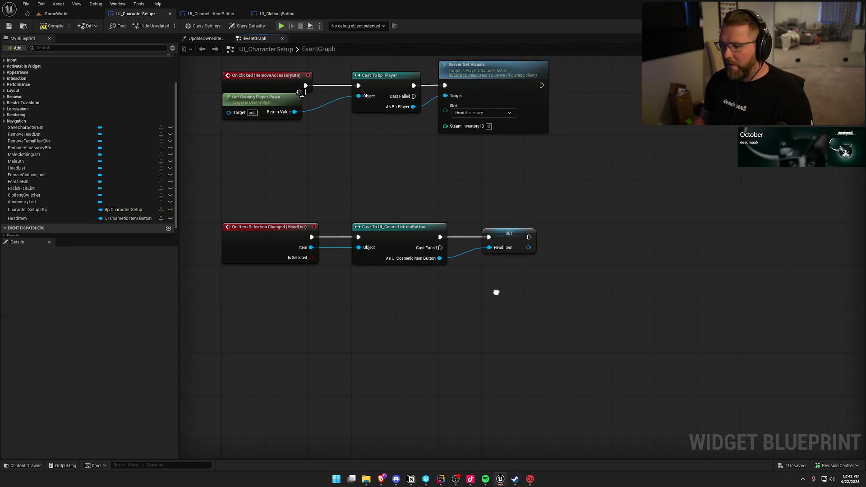
# - Insert a validated Head Item getter into the event's flow, shifting the Cast and SET nodes right
pyautogui.moveTo(17, 218); pyautogui.dragTo(312, 294)
pyautogui.rightClick(312, 294)
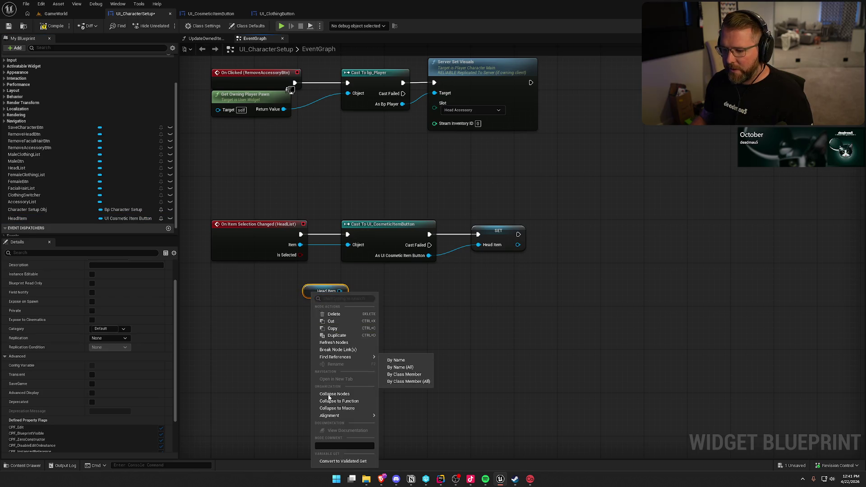
pyautogui.click(339, 463)
pyautogui.click(387, 230)
pyautogui.keyDown('ctrl'); pyautogui.click(499, 230); pyautogui.keyUp('ctrl')
pyautogui.moveTo(499, 231); pyautogui.dragTo(612, 236)
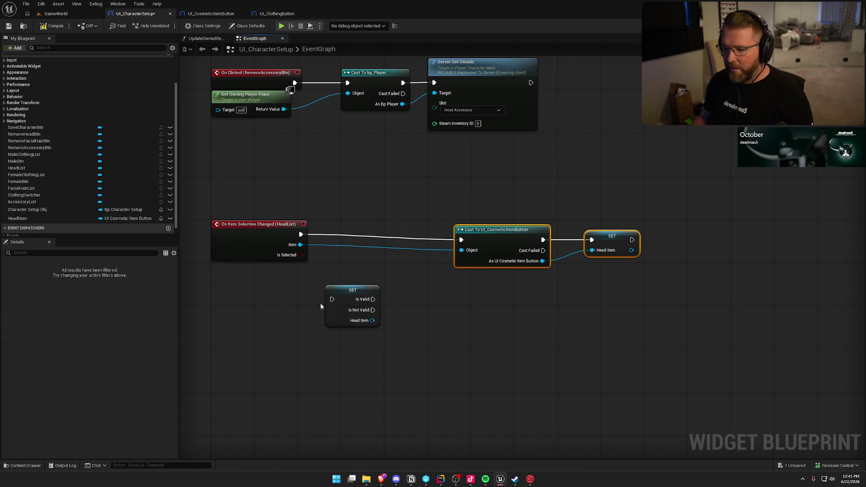
pyautogui.moveTo(332, 299)
pyautogui.mouseDown()
pyautogui.moveTo(301, 234)
pyautogui.moveTo(368, 236)
pyautogui.moveTo(368, 225)
pyautogui.moveTo(378, 272)
pyautogui.mouseUp()
pyautogui.click(381, 297)
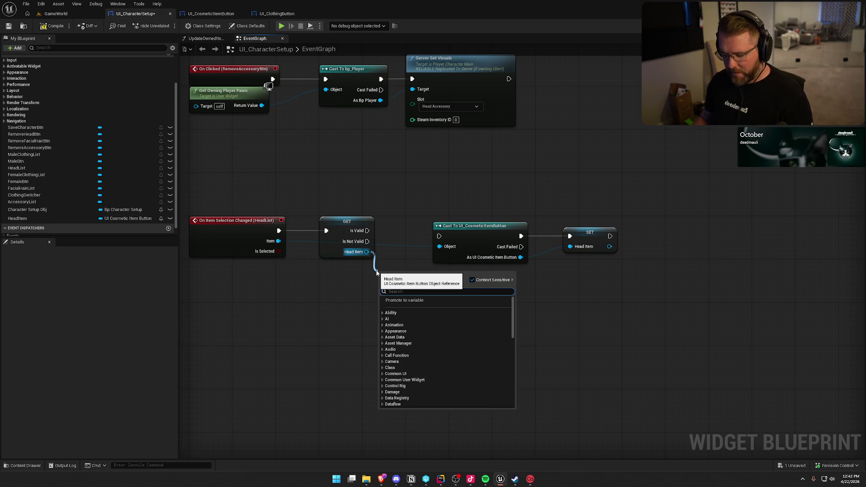
# - Compare Head Item != Item and feed it into a Branch driven by Is Valid
pyautogui.write('==')
pyautogui.press('Return')
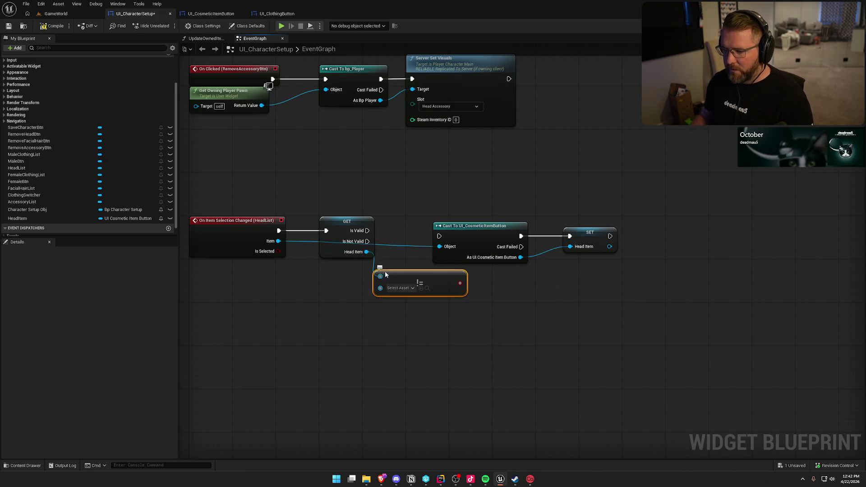
pyautogui.moveTo(380, 288); pyautogui.dragTo(278, 241)
pyautogui.moveTo(485, 211); pyautogui.dragTo(572, 269)
pyautogui.moveTo(491, 229); pyautogui.dragTo(567, 316)
pyautogui.click(456, 216)
pyautogui.moveTo(462, 229); pyautogui.dragTo(366, 231)
pyautogui.moveTo(415, 276)
pyautogui.mouseDown()
pyautogui.moveTo(462, 240)
pyautogui.moveTo(431, 229)
pyautogui.mouseUp()
pyautogui.moveTo(399, 278); pyautogui.dragTo(434, 258)
pyautogui.click(494, 258)
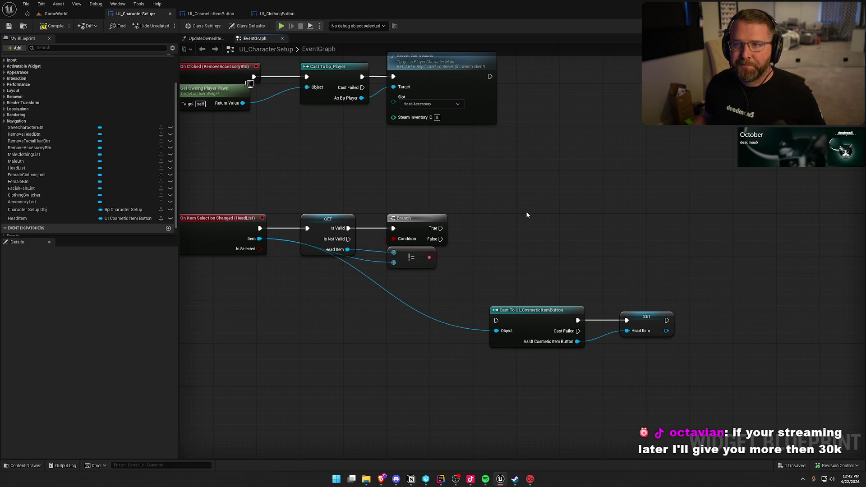
# - Wire Branch True into the Cast, then duplicate the Cast and SET Head Item pair
pyautogui.moveTo(547, 253)
pyautogui.mouseDown()
pyautogui.moveTo(563, 222)
pyautogui.moveTo(667, 298)
pyautogui.mouseUp()
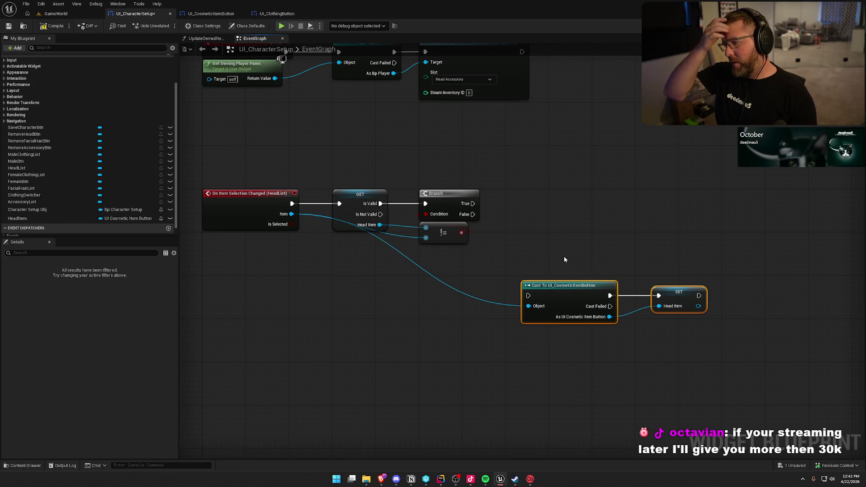
pyautogui.moveTo(528, 295); pyautogui.dragTo(472, 203)
pyautogui.moveTo(560, 296); pyautogui.dragTo(544, 205)
pyautogui.click(541, 285)
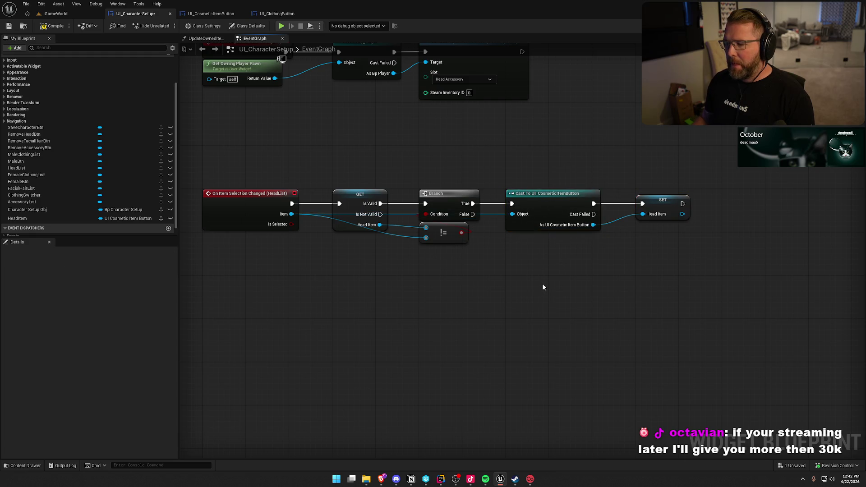
pyautogui.moveTo(380, 214); pyautogui.dragTo(420, 308)
pyautogui.moveTo(666, 262); pyautogui.dragTo(524, 155)
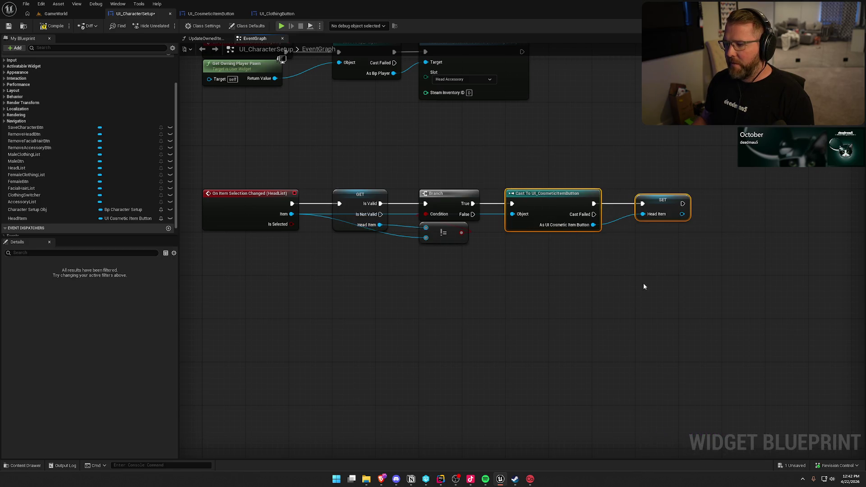
pyautogui.hotkey('ctrl', 'c')
pyautogui.hotkey('ctrl', 'v')
# - Wire the duplicated Cast to Item and Is Not Valid, then rearrange the Cast and SET nodes
pyautogui.moveTo(409, 295)
pyautogui.mouseDown()
pyautogui.moveTo(293, 230)
pyautogui.moveTo(292, 214)
pyautogui.mouseUp()
pyautogui.moveTo(380, 214)
pyautogui.mouseDown()
pyautogui.moveTo(409, 284)
pyautogui.moveTo(448, 294)
pyautogui.moveTo(455, 283)
pyautogui.mouseUp()
pyautogui.click(481, 258)
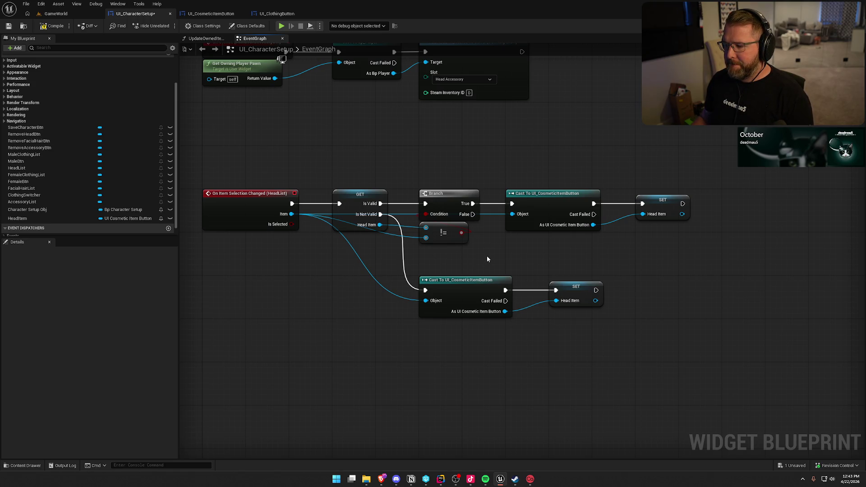
pyautogui.moveTo(487, 259); pyautogui.dragTo(452, 230)
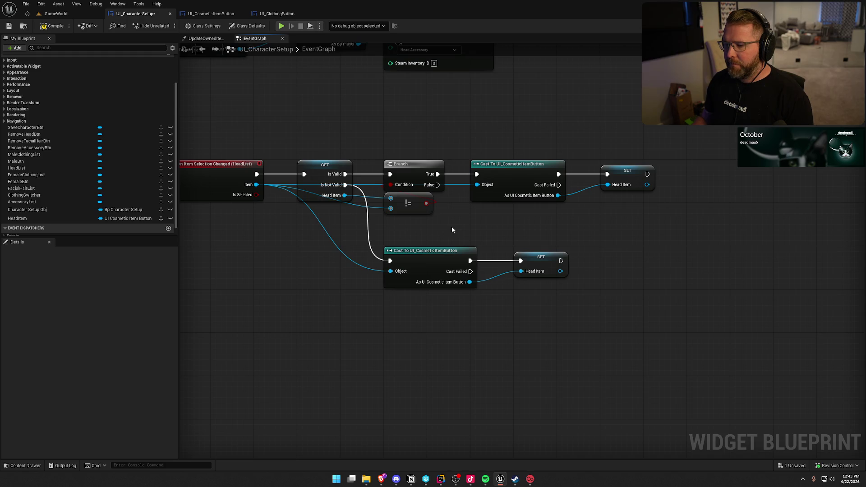
pyautogui.moveTo(661, 220); pyautogui.dragTo(493, 144)
pyautogui.moveTo(522, 173); pyautogui.dragTo(651, 170)
pyautogui.click(536, 221)
# - Add an unchecked Set Is Selected on the old Head Item between Branch True and the Cast
pyautogui.moveTo(345, 195); pyautogui.dragTo(461, 204)
pyautogui.write('set')
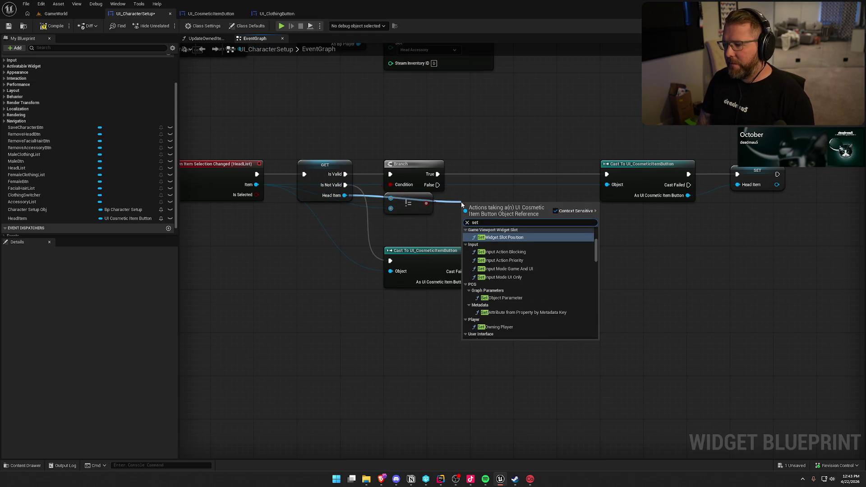
pyautogui.write(' is')
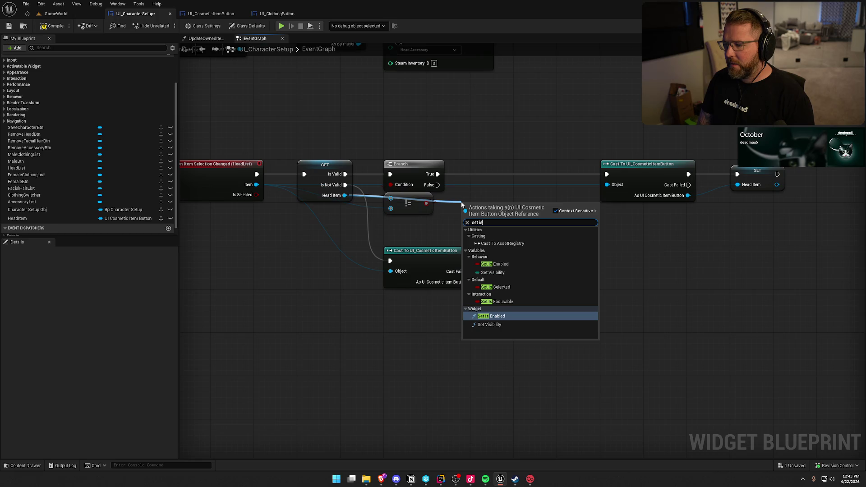
pyautogui.click(496, 287)
pyautogui.moveTo(467, 207)
pyautogui.mouseDown()
pyautogui.moveTo(437, 174)
pyautogui.moveTo(607, 174)
pyautogui.mouseUp()
pyautogui.moveTo(791, 156)
pyautogui.mouseDown()
pyautogui.moveTo(681, 186)
pyautogui.moveTo(632, 242)
pyautogui.mouseUp()
# - Delete the duplicate Cast and SET pair and route Is Not Valid to the remaining Cast
pyautogui.moveTo(516, 316)
pyautogui.mouseDown()
pyautogui.moveTo(494, 291)
pyautogui.moveTo(473, 288)
pyautogui.mouseUp()
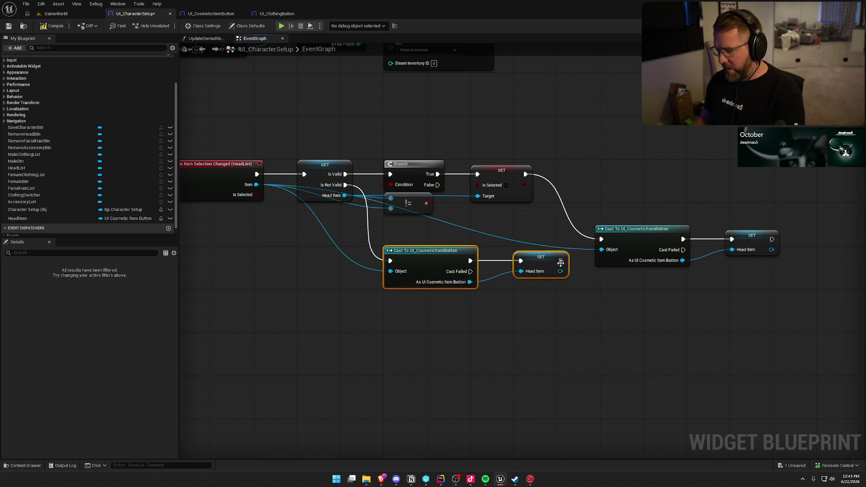
pyautogui.press('Delete')
pyautogui.moveTo(345, 185)
pyautogui.mouseDown()
pyautogui.moveTo(601, 239)
pyautogui.moveTo(544, 232)
pyautogui.moveTo(603, 234)
pyautogui.moveTo(589, 234)
pyautogui.mouseUp()
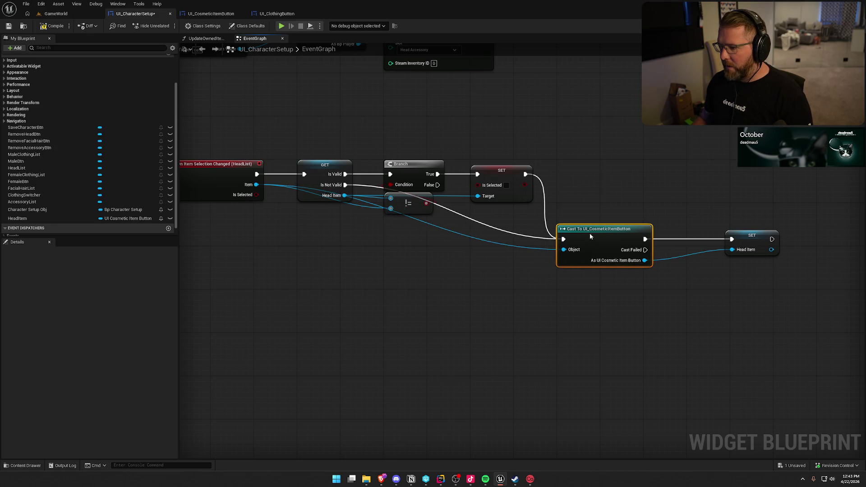
pyautogui.moveTo(757, 239)
pyautogui.mouseDown()
pyautogui.moveTo(718, 239)
pyautogui.moveTo(759, 255)
pyautogui.mouseUp()
# - Chain a checked Set Is Selected after SET Head Item, tidy the handler, and compile
pyautogui.write('set is')
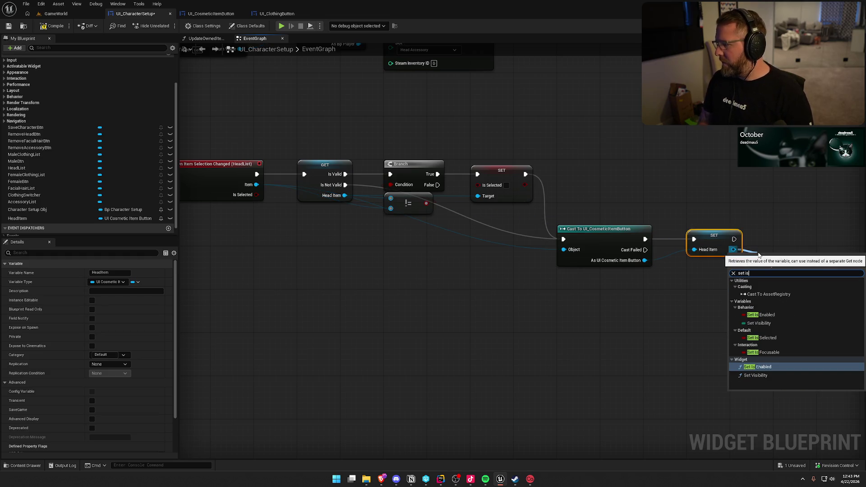
pyautogui.press('Up')
pyautogui.press('Up')
pyautogui.press('Return')
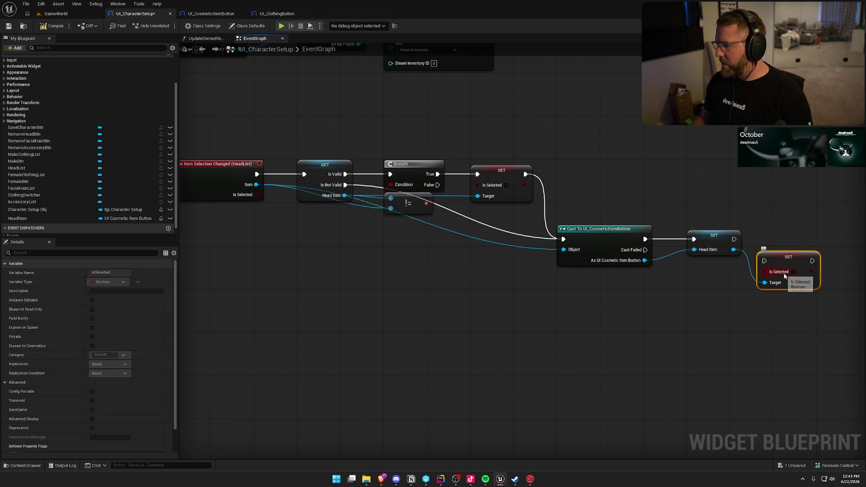
pyautogui.moveTo(766, 264)
pyautogui.mouseDown()
pyautogui.moveTo(734, 239)
pyautogui.moveTo(806, 242)
pyautogui.mouseUp()
pyautogui.moveTo(811, 308)
pyautogui.mouseDown()
pyautogui.moveTo(559, 223)
pyautogui.moveTo(585, 210)
pyautogui.mouseUp()
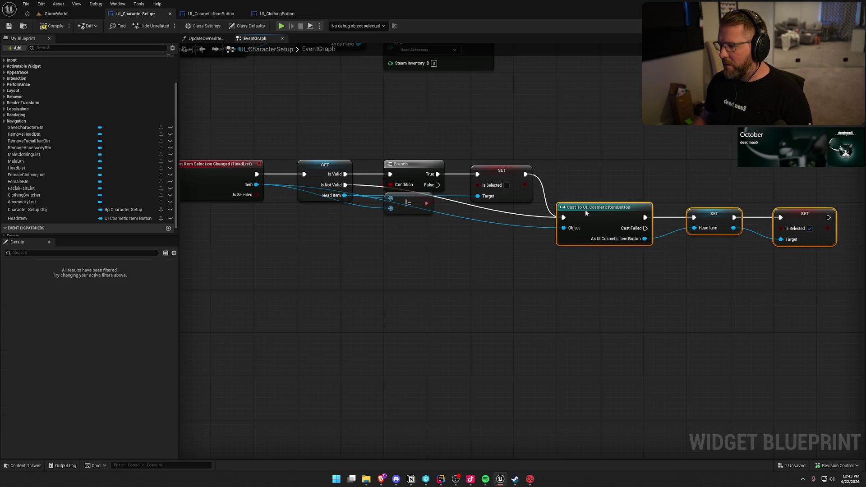
pyautogui.click(615, 280)
pyautogui.scroll(-1, 616, 280)
pyautogui.moveTo(581, 271); pyautogui.dragTo(584, 293)
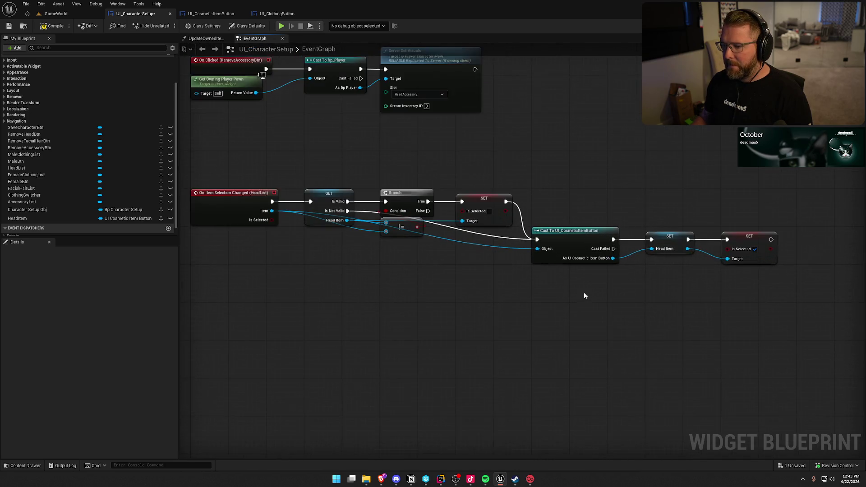
pyautogui.click(56, 25)
# - Delete the old On Item Selection Changed node chain in UI_CosmeticItemButton
pyautogui.moveTo(222, 171); pyautogui.dragTo(735, 301)
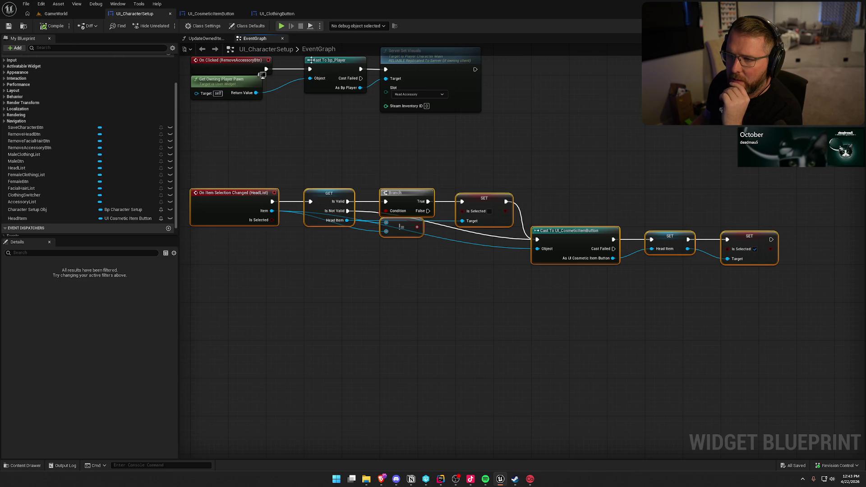
pyautogui.click(210, 13)
pyautogui.moveTo(256, 106); pyautogui.dragTo(482, 209)
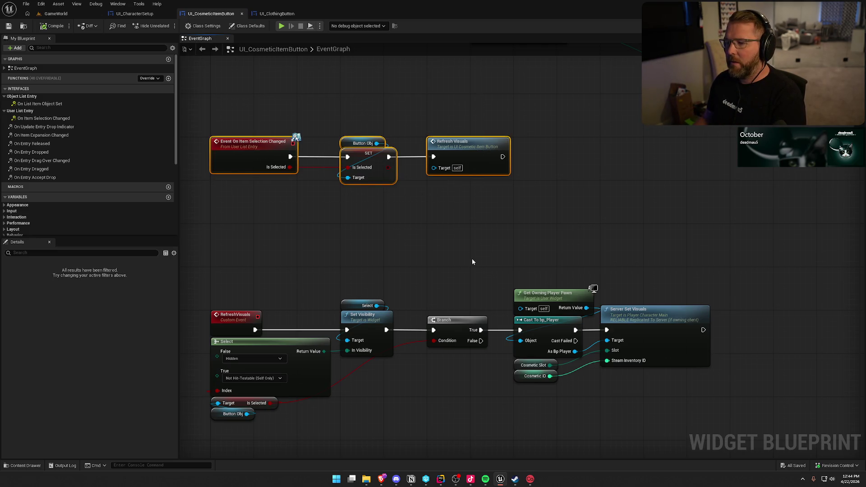
pyautogui.press('Delete')
# - Move the remaining RefreshVisuals nodes up into the freed space
pyautogui.moveTo(246, 275)
pyautogui.mouseDown()
pyautogui.moveTo(690, 458)
pyautogui.moveTo(455, 403)
pyautogui.mouseUp()
pyautogui.moveTo(265, 302); pyautogui.dragTo(263, 137)
pyautogui.click(263, 137)
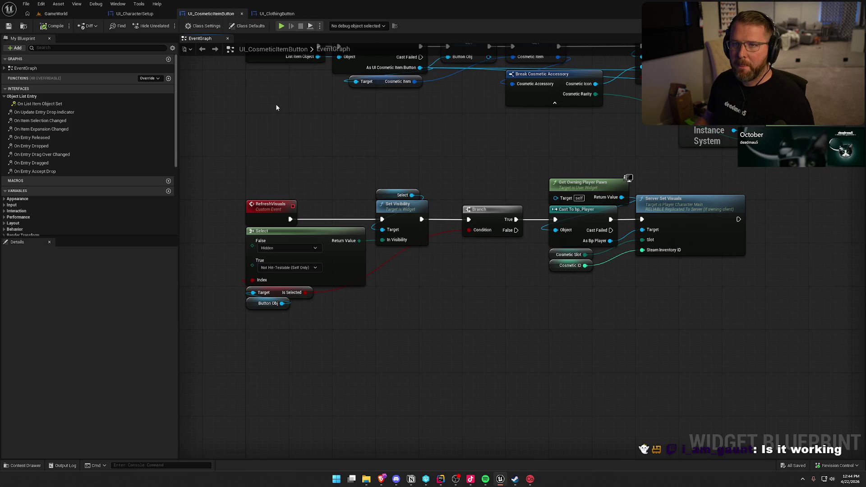
# - Start a play-in-editor session of the GameWorld level
pyautogui.click(56, 14)
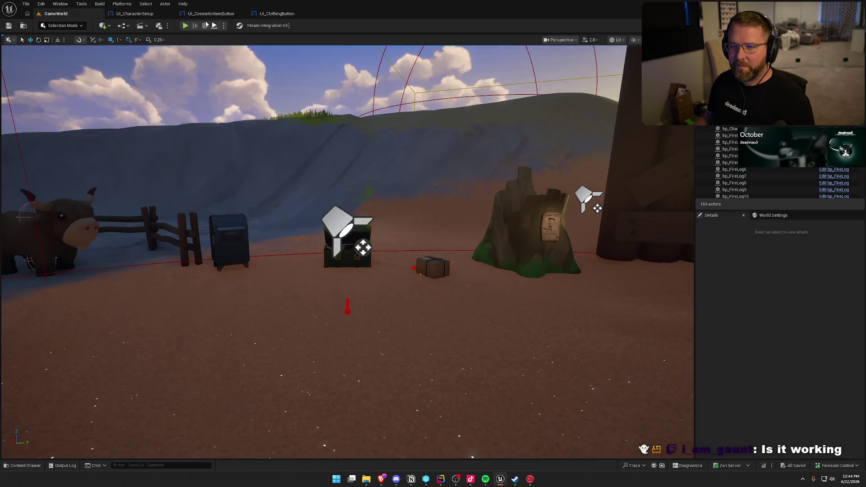
pyautogui.click(185, 25)
pyautogui.click(370, 177)
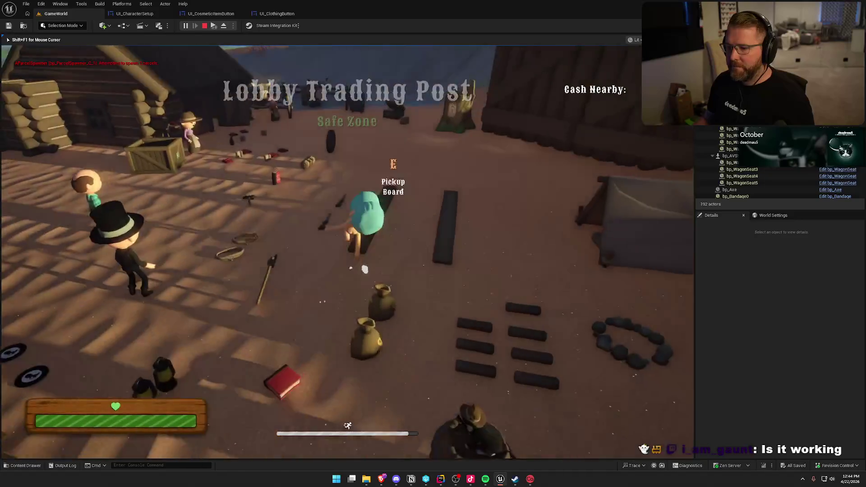
# - Run to the trading post and deposit the parcel to unlock a new cosmetic
pyautogui.press('w')
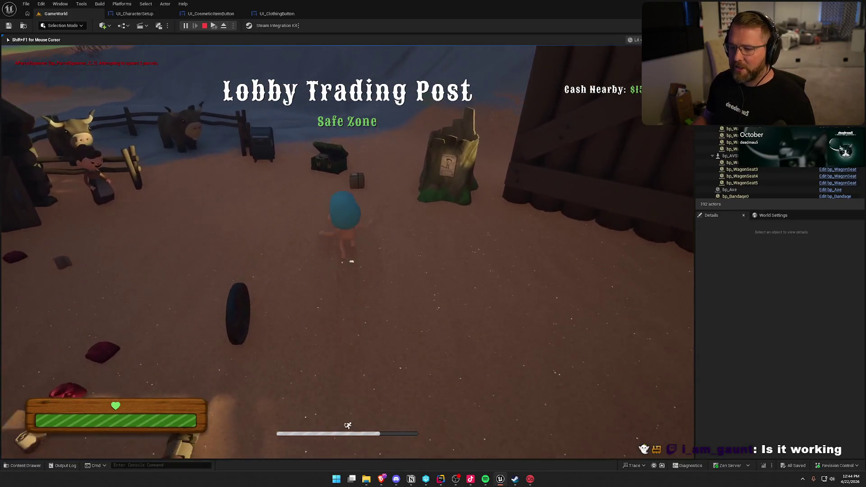
pyautogui.press('e')
pyautogui.press('e')
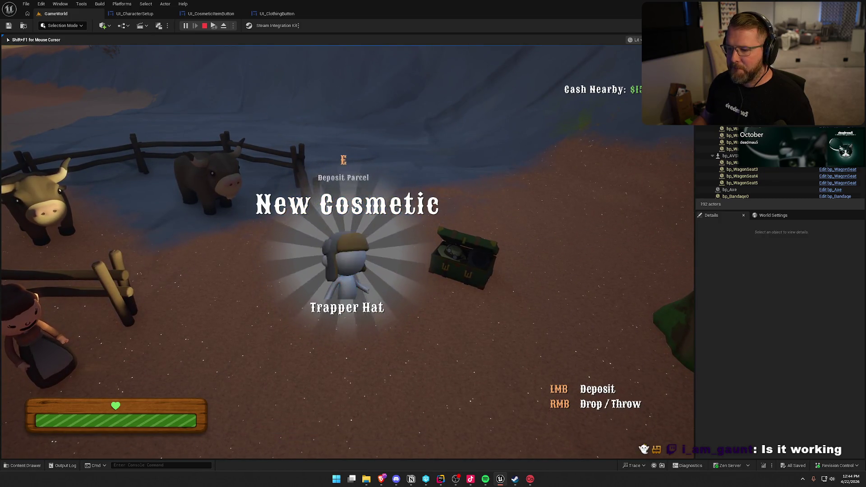
pyautogui.press('e')
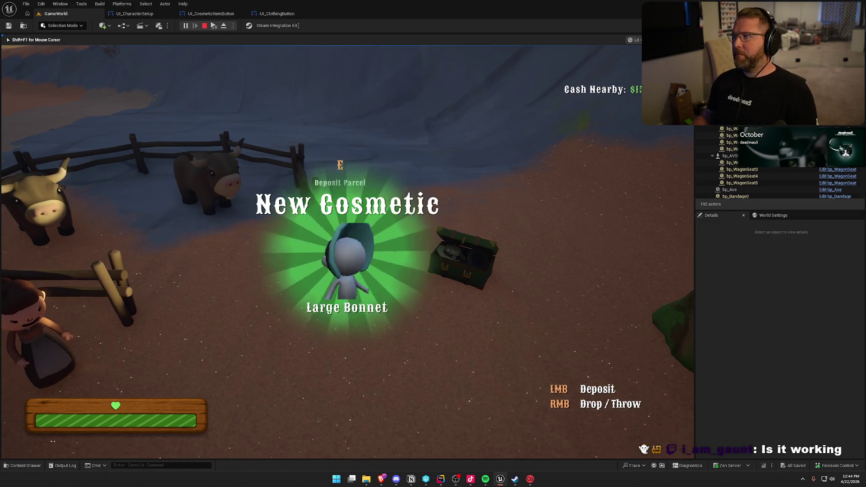
pyautogui.rightClick(347, 244)
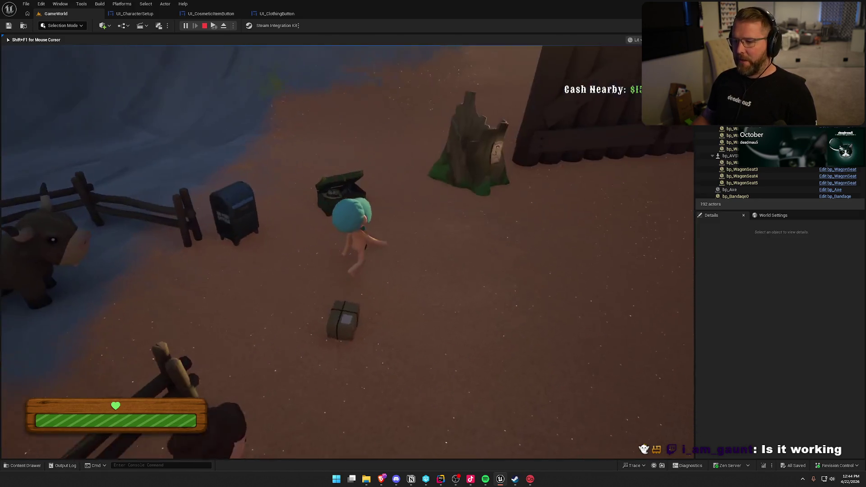
# - Open character customization, scroll through the Head list, then stop the play session
pyautogui.press('e')
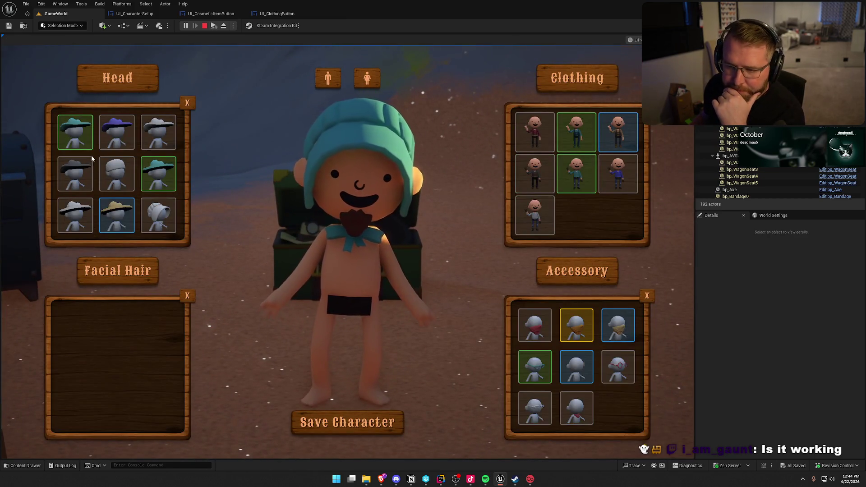
pyautogui.scroll(-5, 149, 193)
pyautogui.scroll(-2, 149, 194)
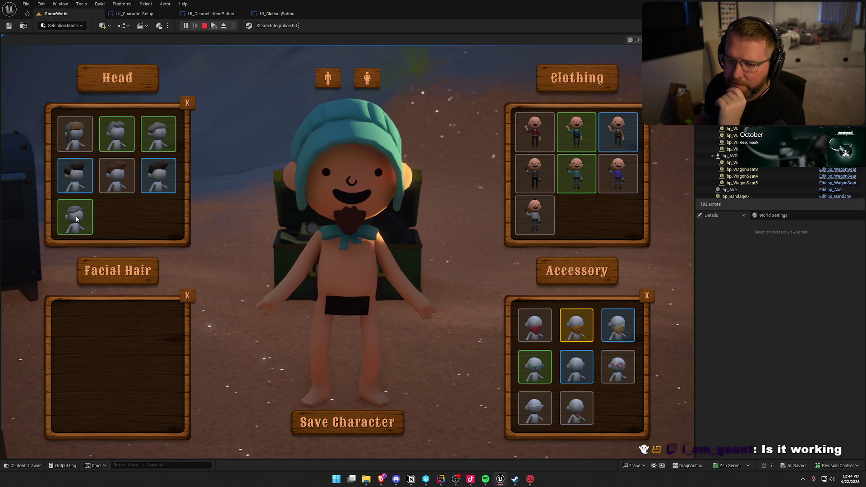
pyautogui.press('Escape')
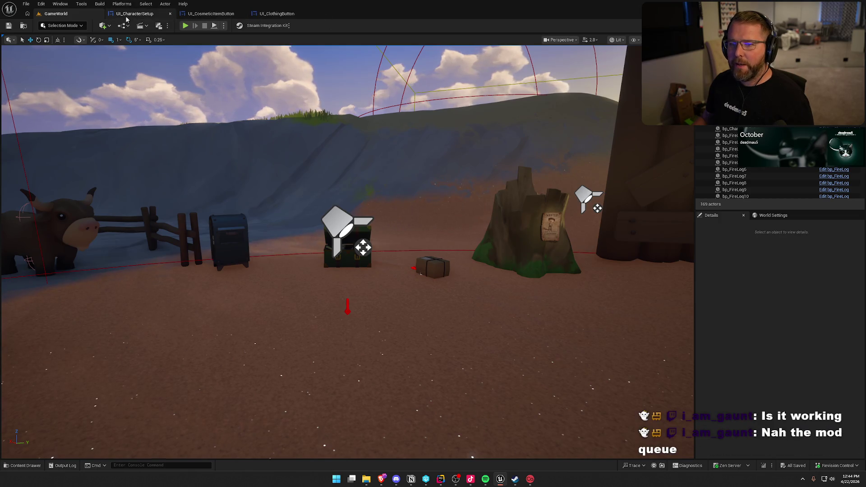
# - In UI_CharacterSetup, line up the cast and both SET nodes of the HeadList handler
pyautogui.click(133, 14)
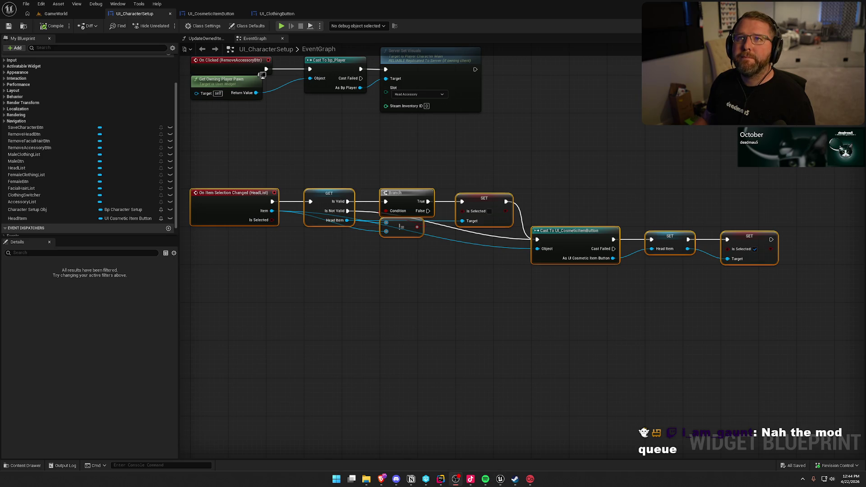
pyautogui.click(566, 168)
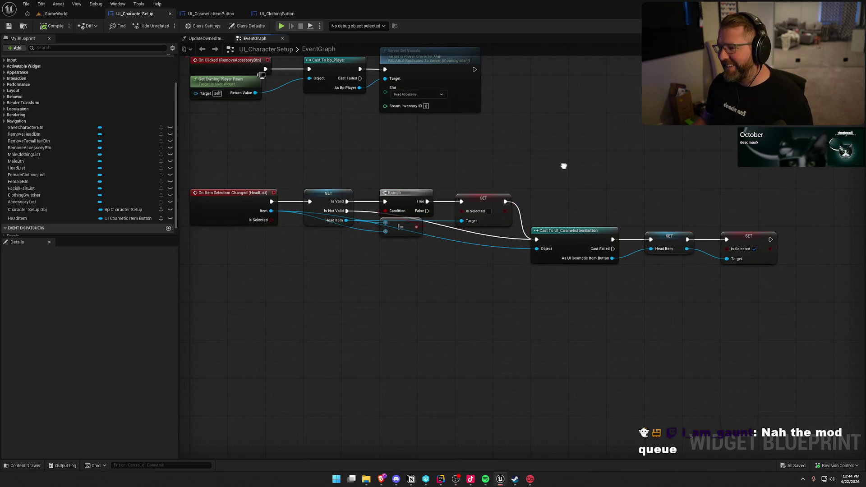
pyautogui.moveTo(566, 168); pyautogui.dragTo(536, 155)
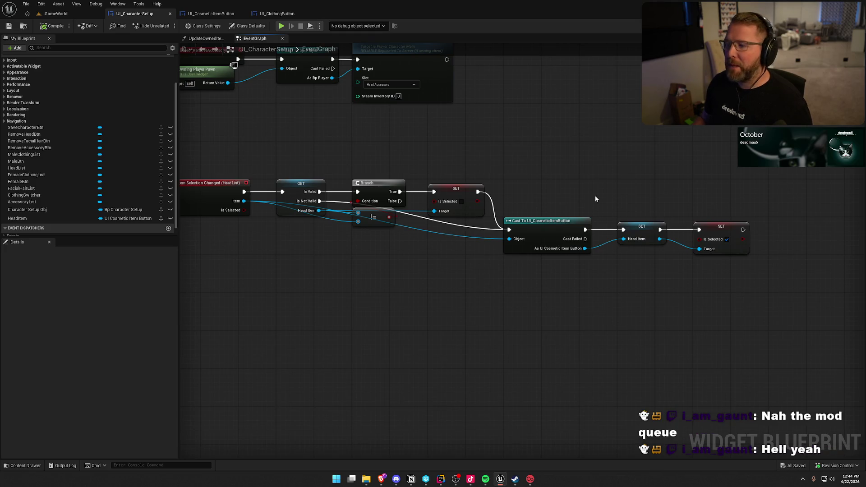
pyautogui.moveTo(523, 182)
pyautogui.mouseDown()
pyautogui.moveTo(575, 217)
pyautogui.moveTo(704, 228)
pyautogui.mouseUp()
pyautogui.moveTo(544, 232); pyautogui.dragTo(544, 193)
pyautogui.click(531, 286)
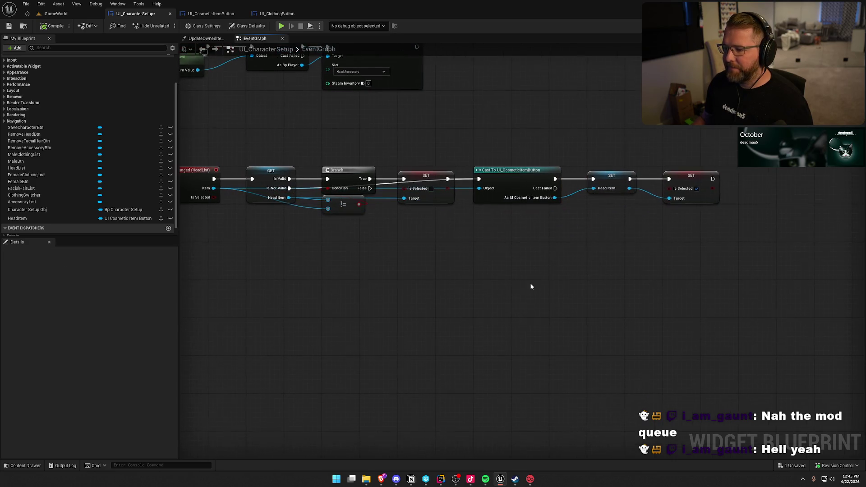
pyautogui.moveTo(530, 285); pyautogui.dragTo(567, 281)
pyautogui.moveTo(675, 253); pyautogui.dragTo(507, 235)
# - Add a Refresh Visuals call on Head Item, executed after SET Is Selected
pyautogui.moveTo(496, 188)
pyautogui.mouseDown()
pyautogui.moveTo(560, 209)
pyautogui.moveTo(604, 193)
pyautogui.mouseUp()
pyautogui.write('refresh')
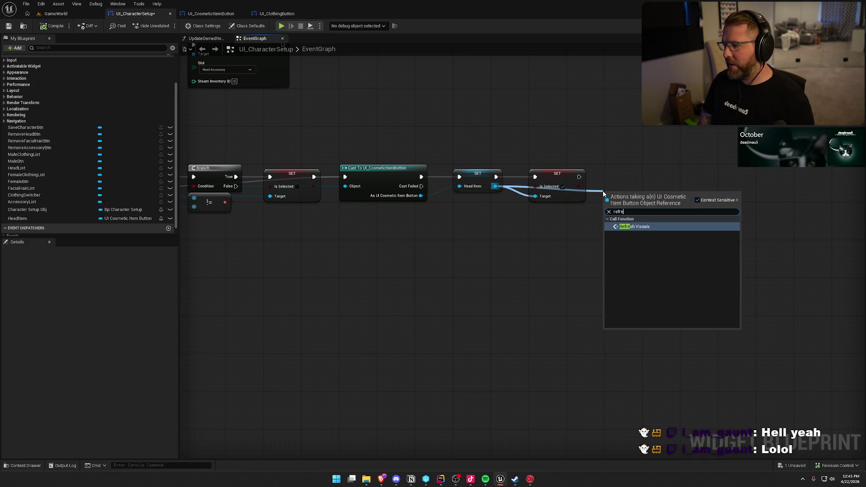
pyautogui.press('Return')
pyautogui.moveTo(605, 206); pyautogui.dragTo(579, 177)
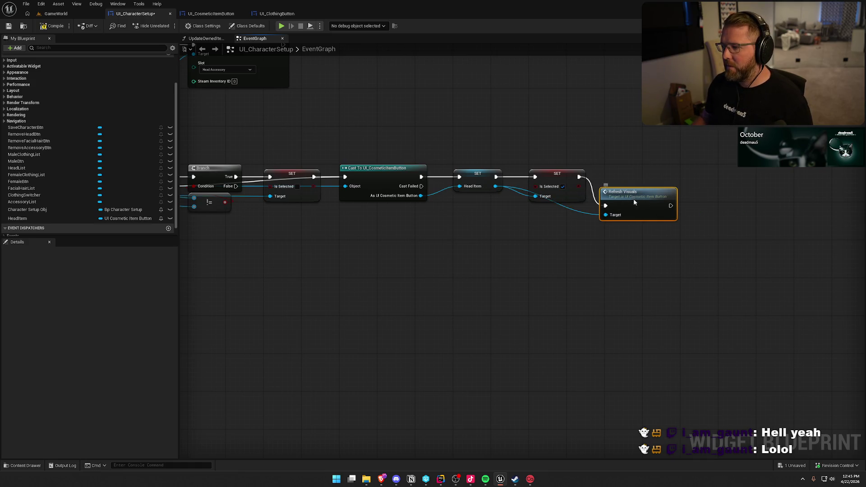
pyautogui.moveTo(627, 192); pyautogui.dragTo(632, 163)
pyautogui.click(551, 139)
pyautogui.moveTo(506, 146); pyautogui.dragTo(651, 167)
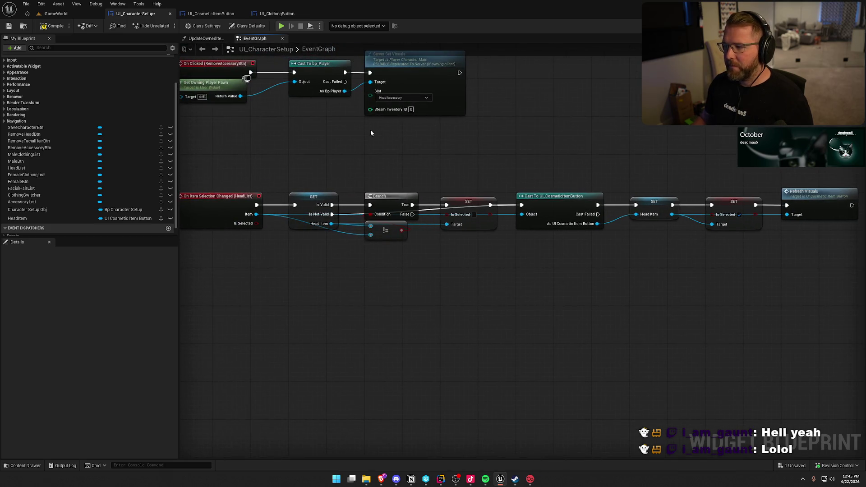
pyautogui.click(63, 14)
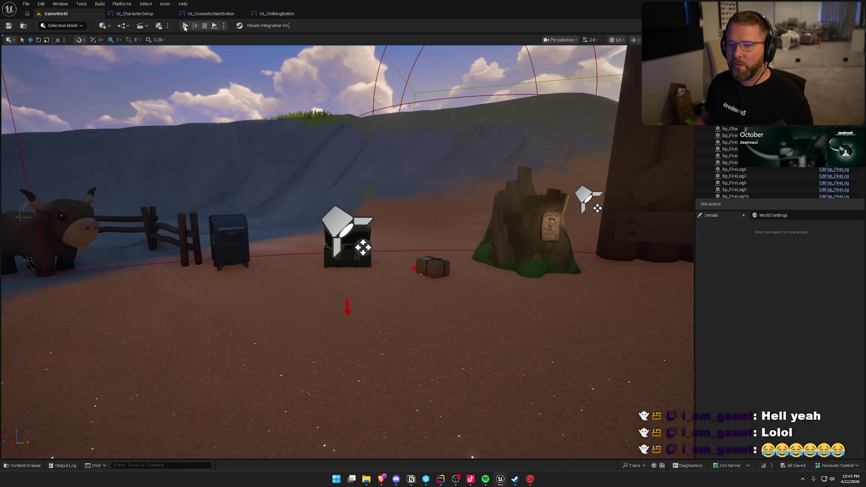
# - Set bp_Mailbox's Play Sound at Location Volume Multiplier to 0.5, then play-test GameWorld
pyautogui.click(228, 241)
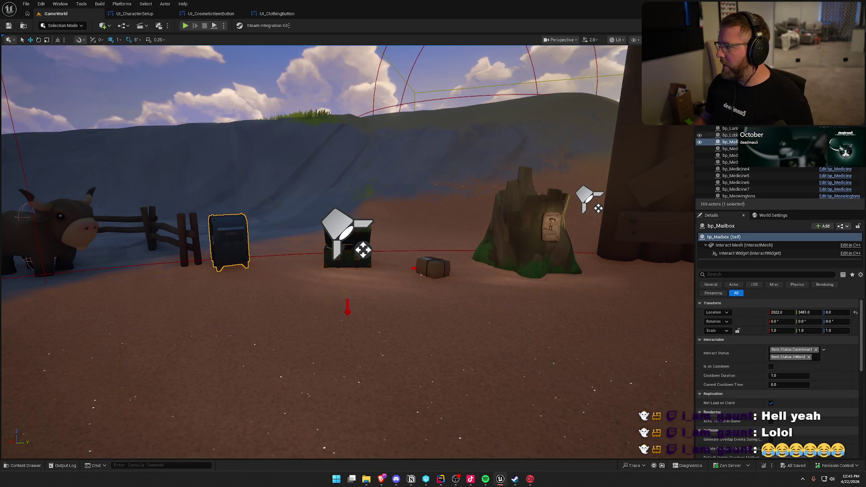
pyautogui.hotkey('ctrl', 'e')
pyautogui.moveTo(388, 261); pyautogui.dragTo(541, 262)
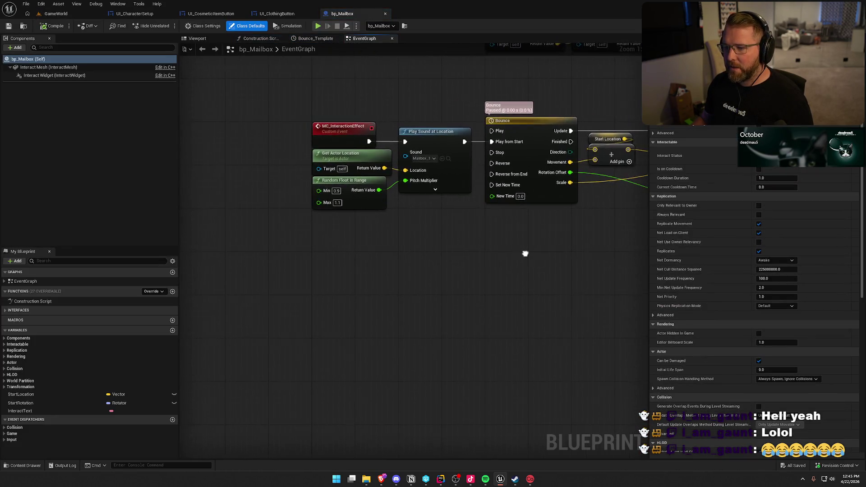
pyautogui.click(432, 188)
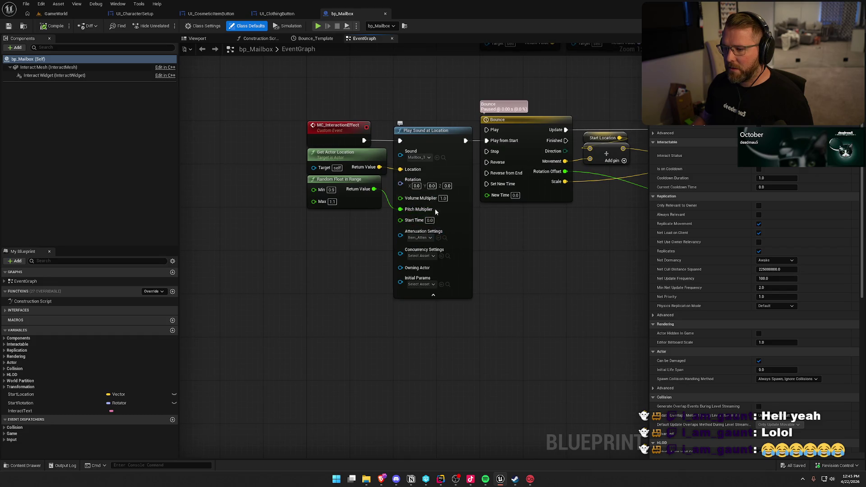
pyautogui.write('0.5')
pyautogui.press('Return')
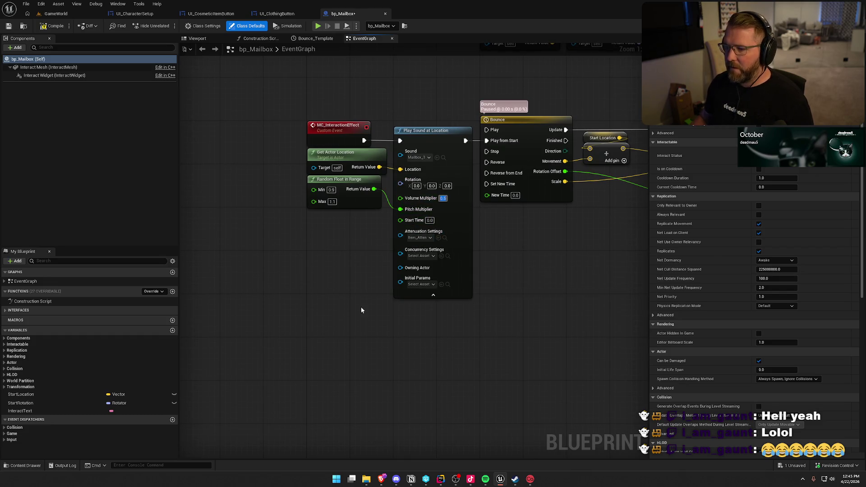
pyautogui.click(396, 293)
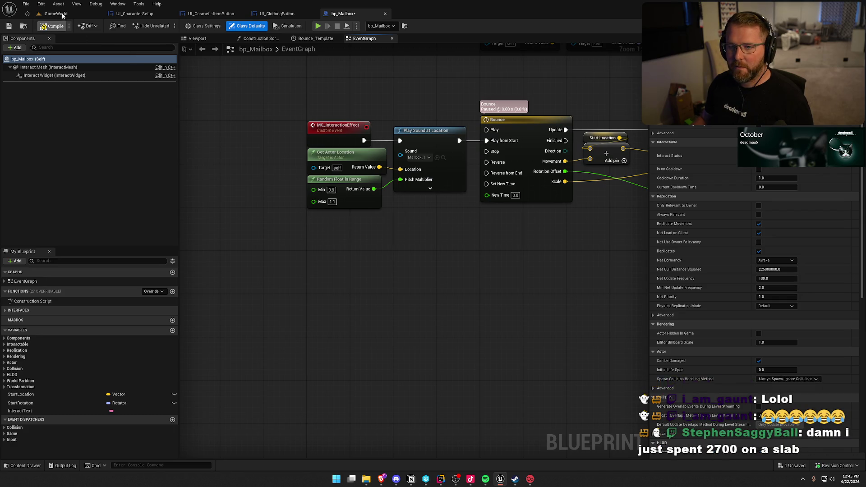
pyautogui.click(53, 14)
pyautogui.click(369, 205)
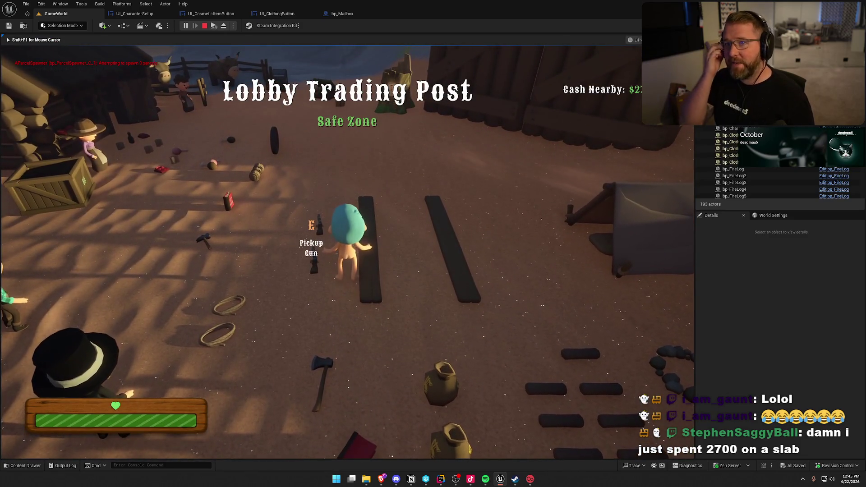
# - Run the character over to the mailbox and drop the carried parcel
pyautogui.press('w')
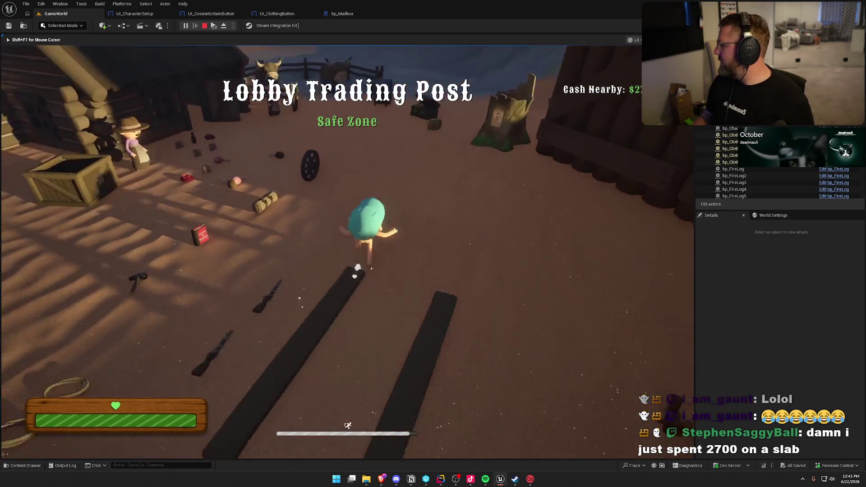
pyautogui.press('shift')
pyautogui.press('w')
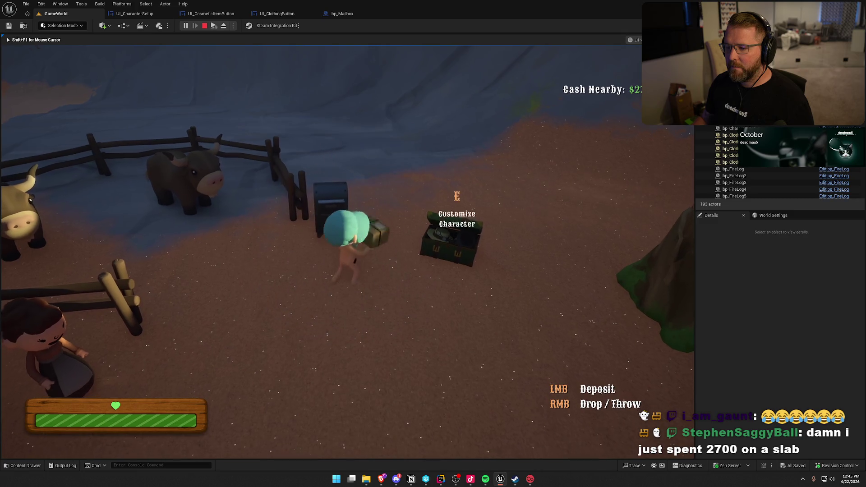
pyautogui.rightClick(347, 252)
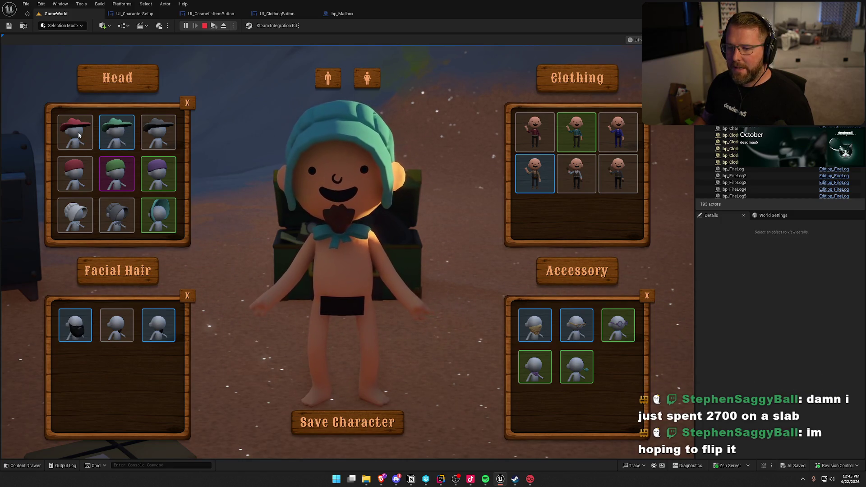
# - Scroll the Head list, stop play, and open the ButtonObj Accessed None error
pyautogui.scroll(-3, 133, 197)
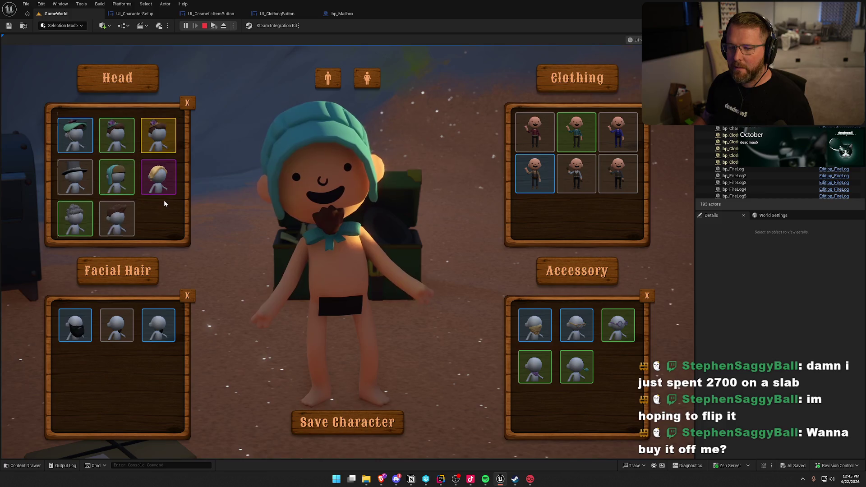
pyautogui.scroll(3, 82, 190)
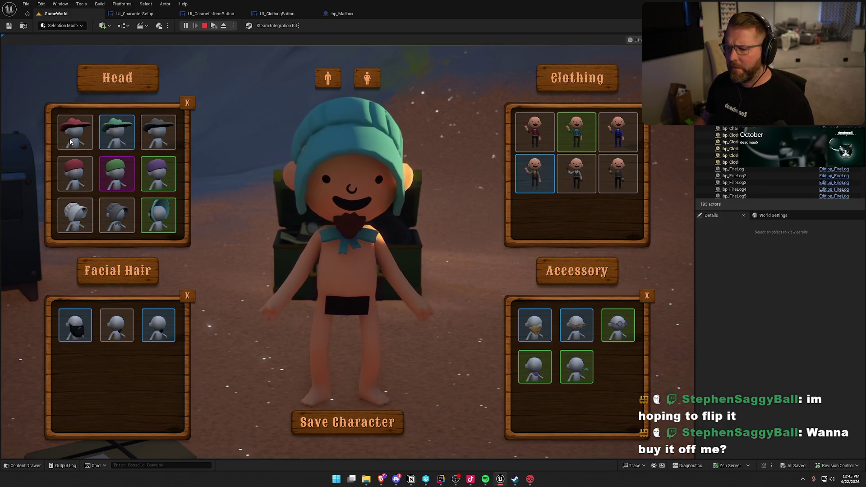
pyautogui.press('Escape')
pyautogui.click(589, 163)
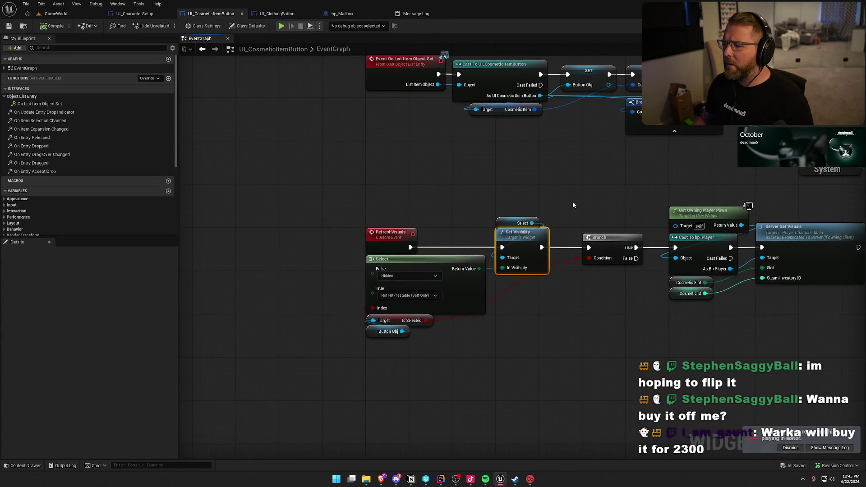
# - Inspect the RefreshVisuals event chain leading into the Set Visibility node
pyautogui.moveTo(572, 201); pyautogui.dragTo(489, 178)
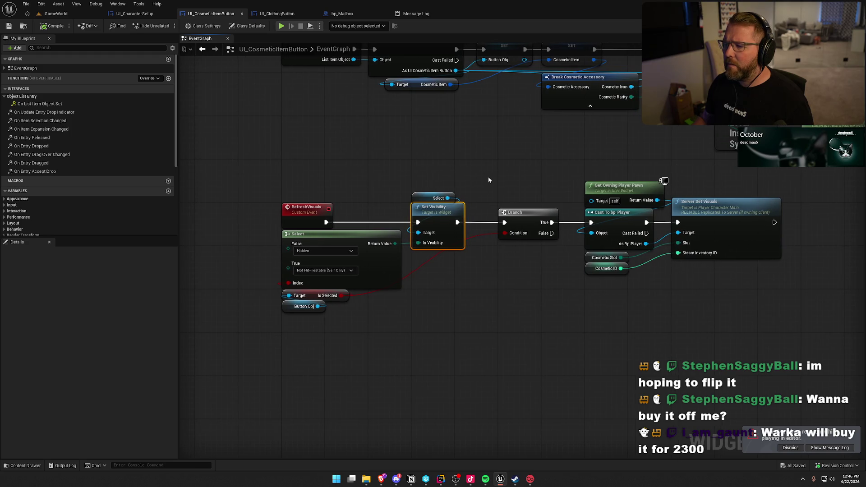
pyautogui.click(488, 180)
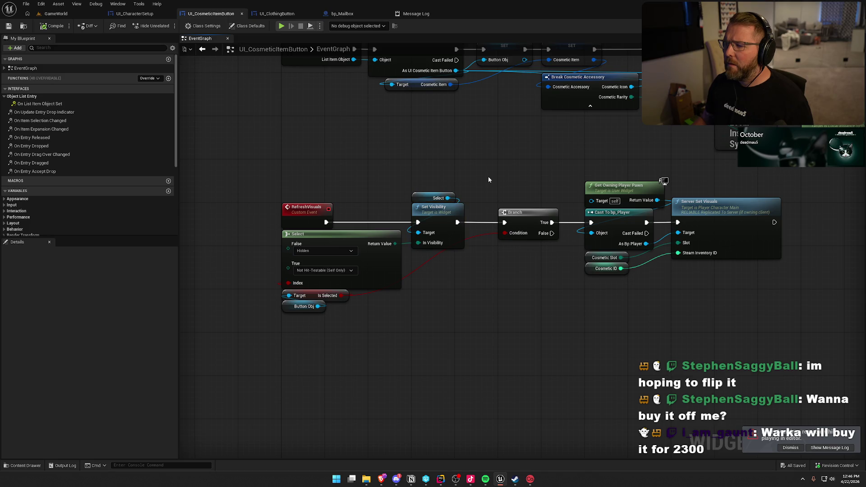
pyautogui.moveTo(488, 179)
pyautogui.mouseDown()
pyautogui.moveTo(483, 238)
pyautogui.moveTo(452, 227)
pyautogui.moveTo(468, 229)
pyautogui.mouseUp()
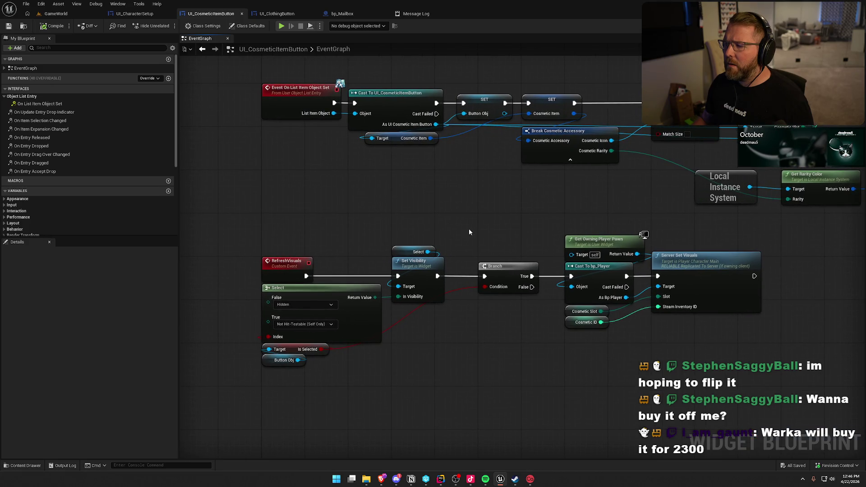
# - Jump from the Message Log error links back to the Set Visibility node twice
pyautogui.click(427, 17)
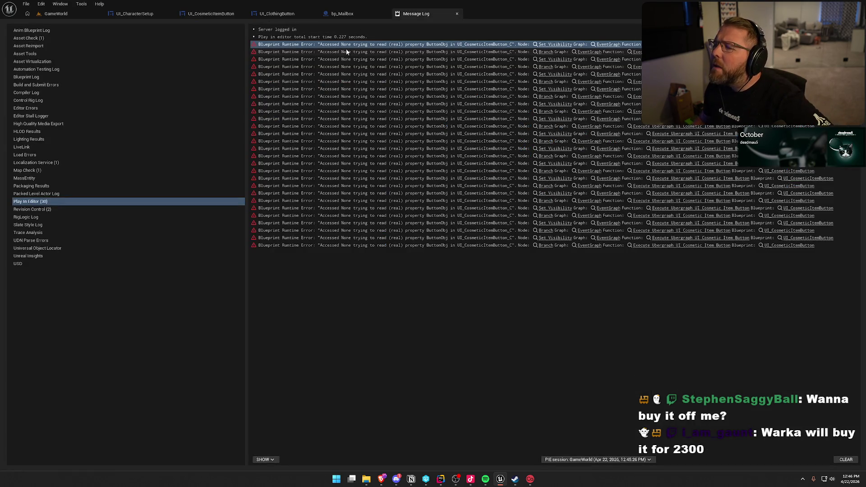
pyautogui.click(554, 45)
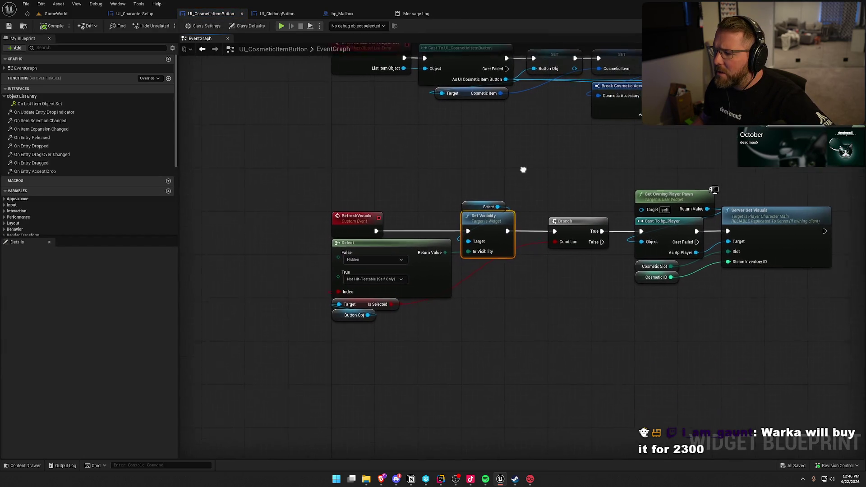
pyautogui.click(419, 15)
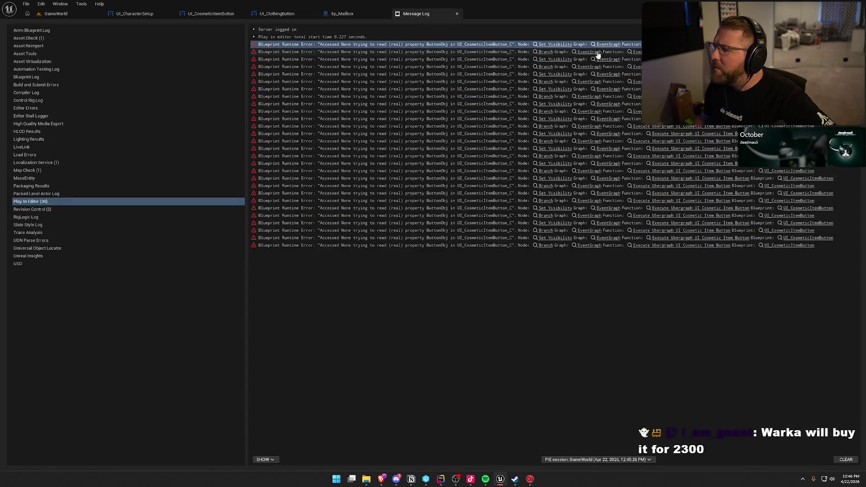
pyautogui.click(555, 45)
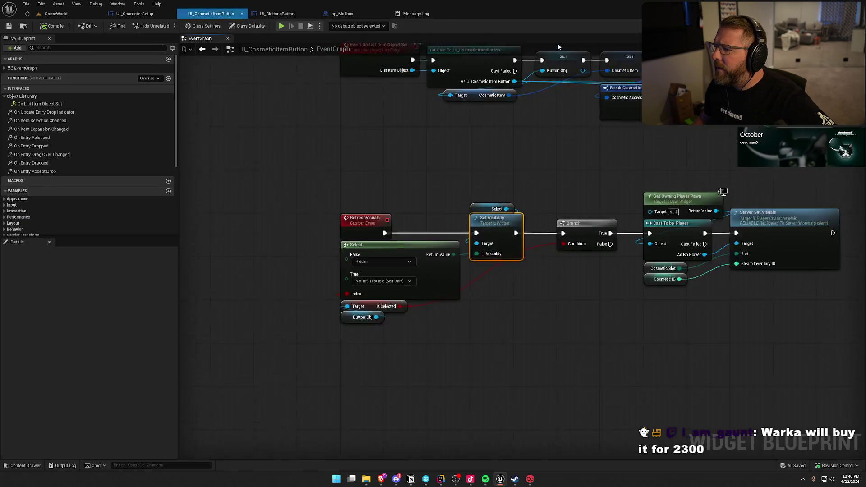
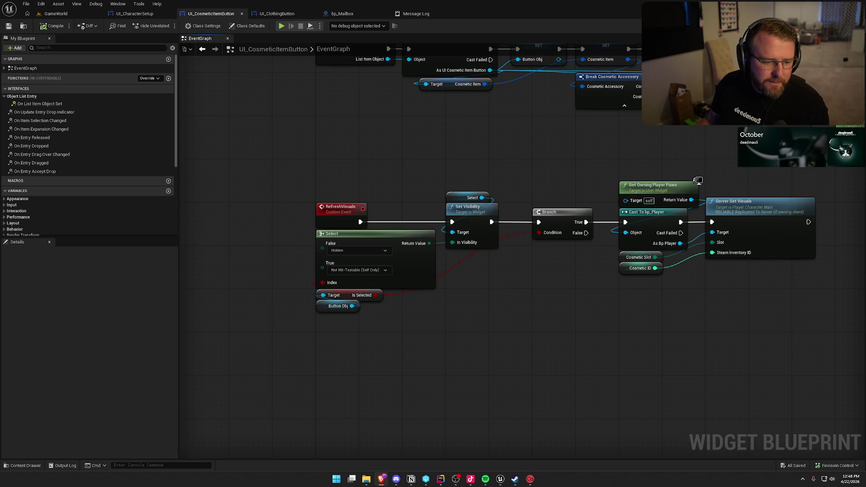
# - Maximize the Courtyard.io listing and follow its Verify certification link next to the PSA number
pyautogui.hotkey('alt', 'Tab')
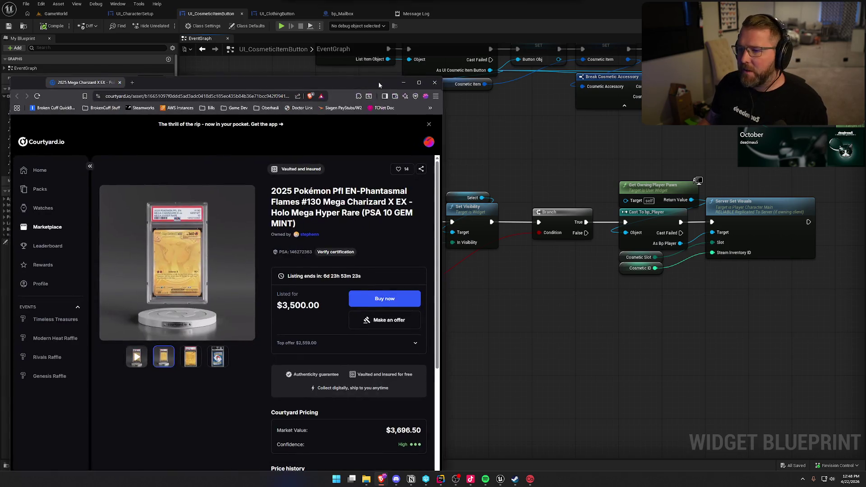
pyautogui.doubleClick(378, 82)
pyautogui.scroll(-1, 284, 413)
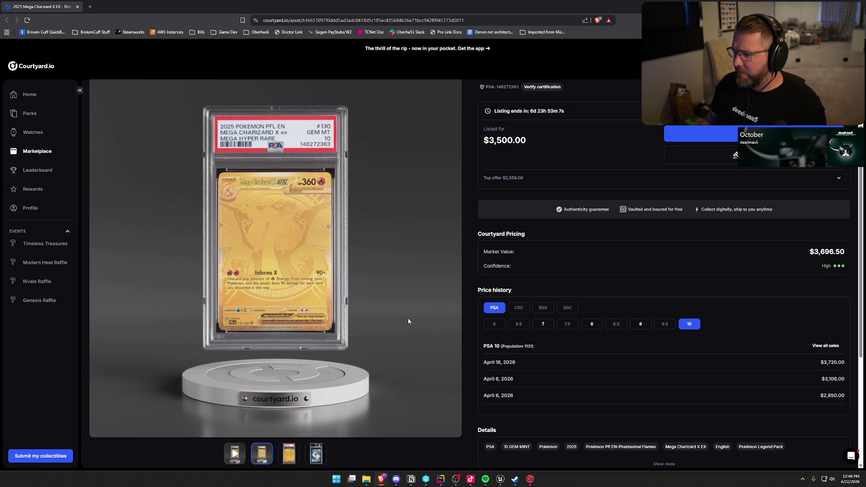
pyautogui.scroll(1, 434, 288)
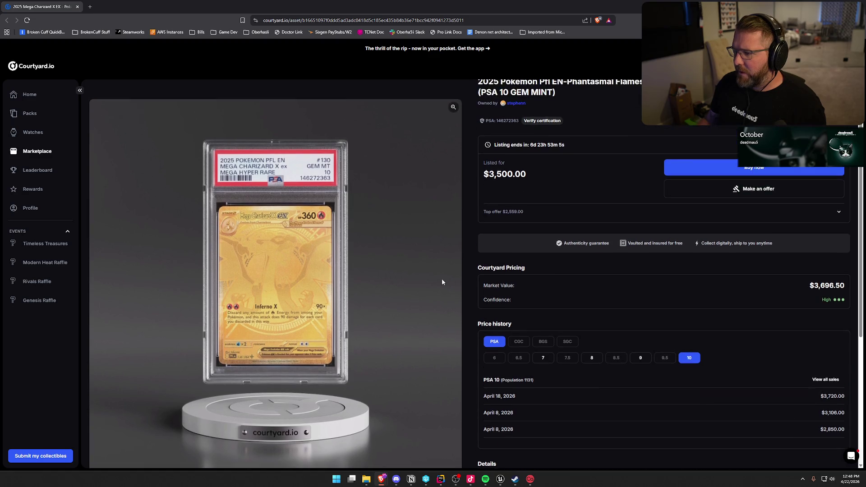
pyautogui.click(542, 121)
pyautogui.scroll(-1, 271, 305)
pyautogui.scroll(-2, 256, 309)
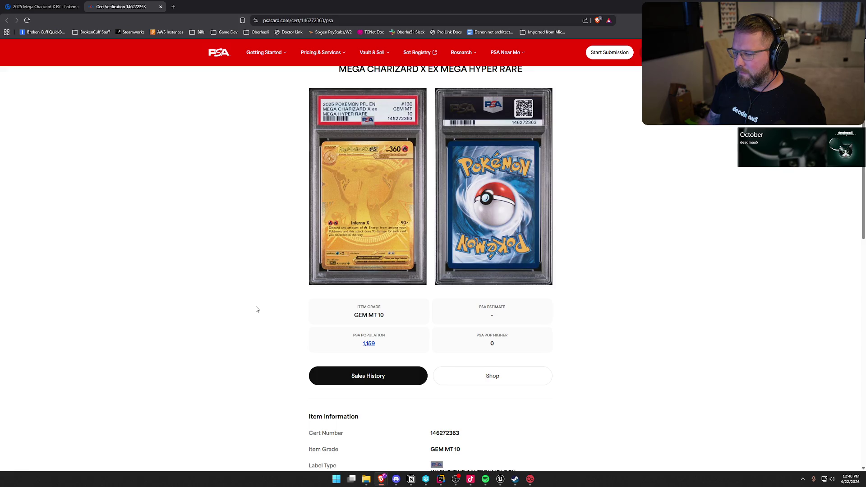
# - Copy the 2025 Pokemon PFL Phantasmal Flames #130 Mega Charizard X EX title and search it in a new tab
pyautogui.scroll(-3, 256, 309)
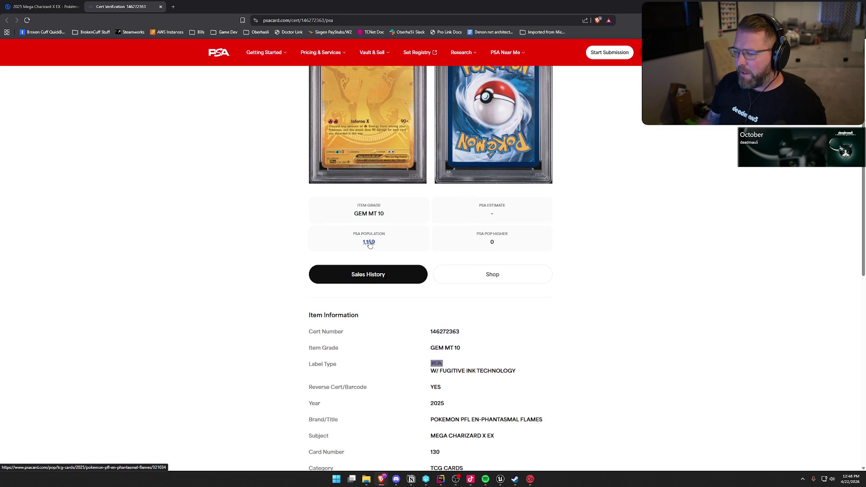
pyautogui.scroll(5, 223, 306)
pyautogui.scroll(-1, 387, 179)
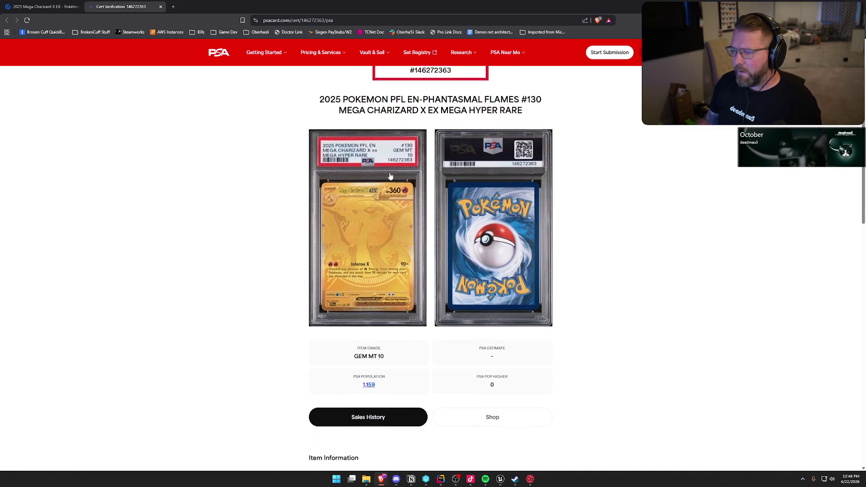
pyautogui.tripleClick(420, 92)
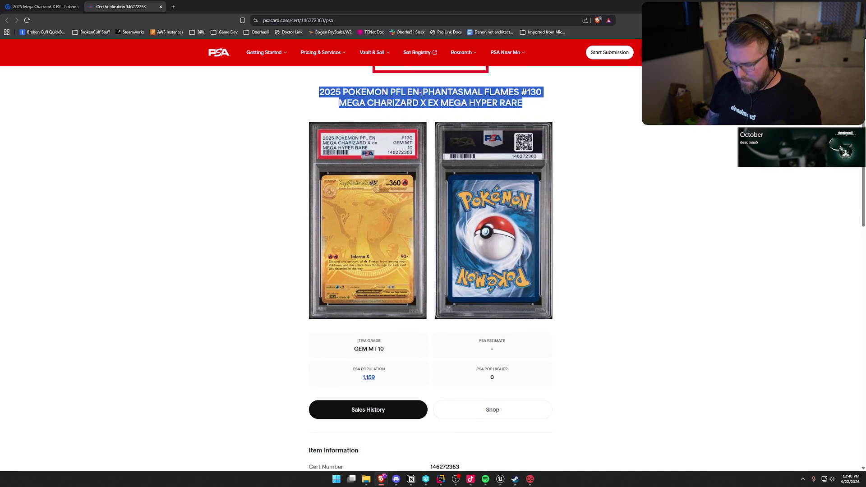
pyautogui.hotkey('ctrl', 'c')
pyautogui.hotkey('ctrl', 't')
pyautogui.hotkey('ctrl', 'v')
pyautogui.press('Return')
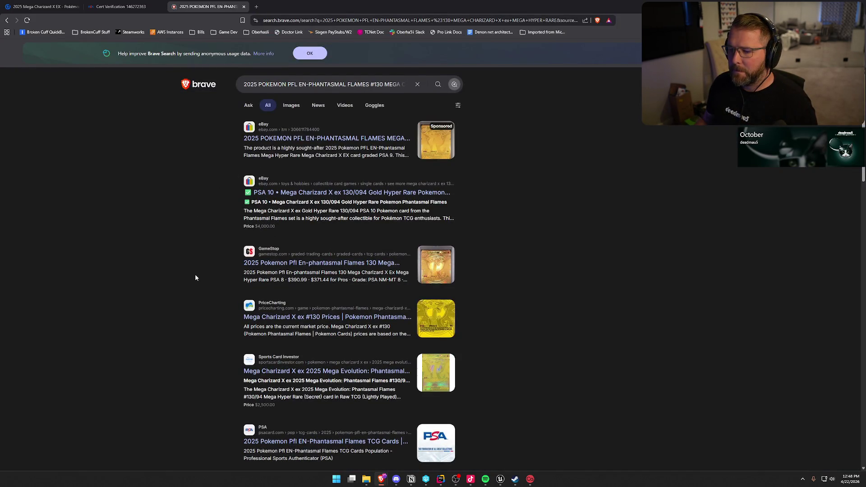
# - Check PriceCharting's PSA 10 sold listings for the card, then close it and return to Unreal
pyautogui.click(318, 317)
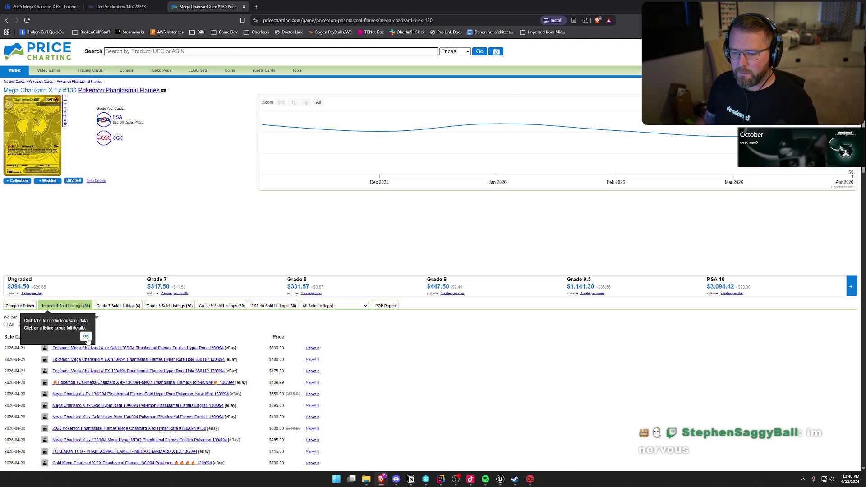
pyautogui.click(267, 307)
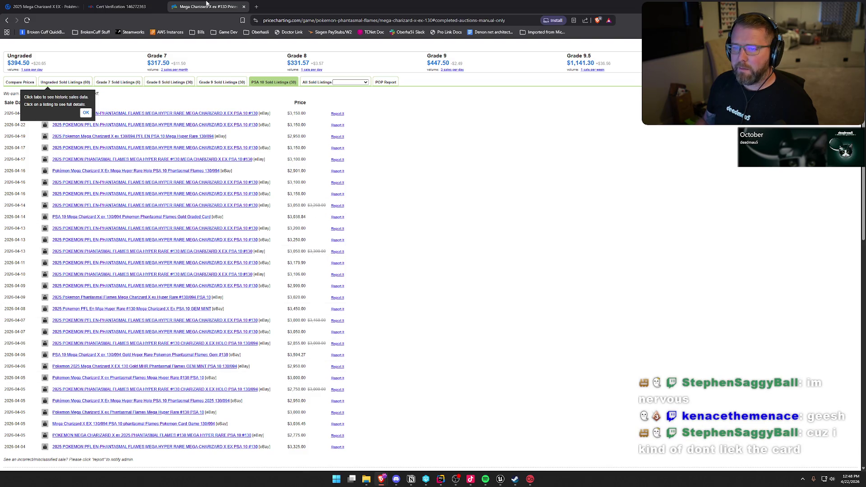
pyautogui.click(244, 6)
pyautogui.hotkey('alt', 'Tab')
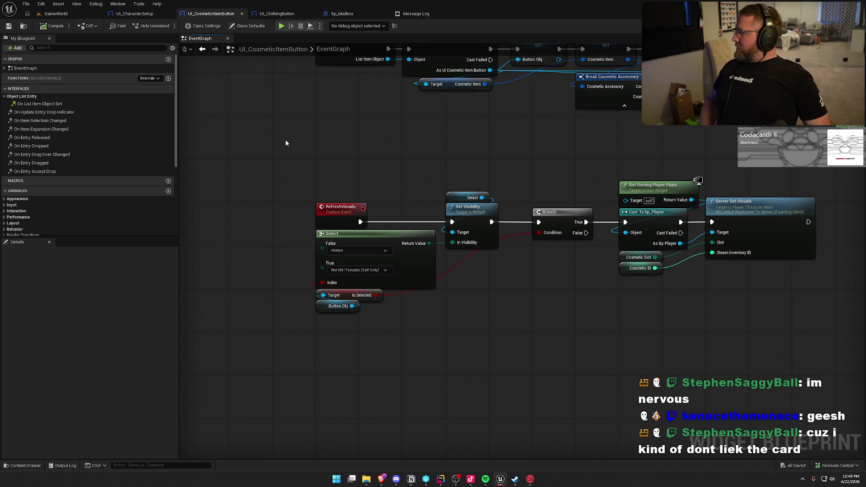
pyautogui.moveTo(430, 280); pyautogui.dragTo(428, 356)
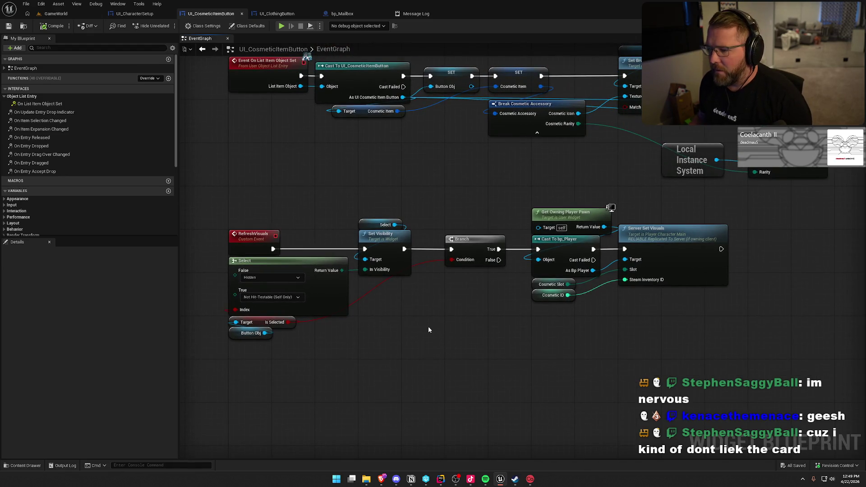
pyautogui.moveTo(428, 326); pyautogui.dragTo(417, 367)
pyautogui.click(134, 13)
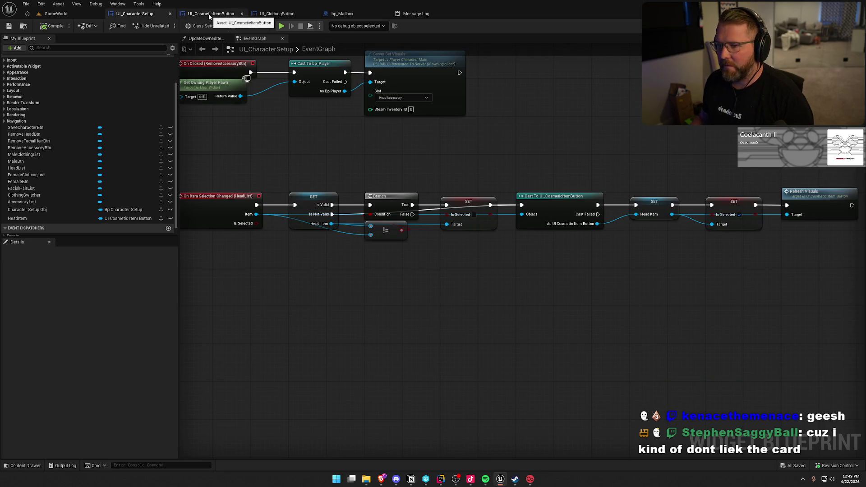
pyautogui.click(209, 13)
pyautogui.moveTo(301, 221); pyautogui.dragTo(296, 178)
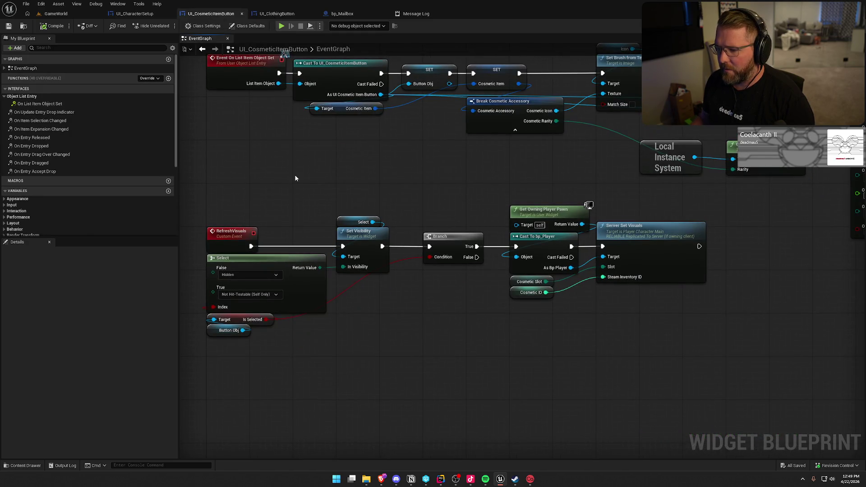
pyautogui.click(425, 14)
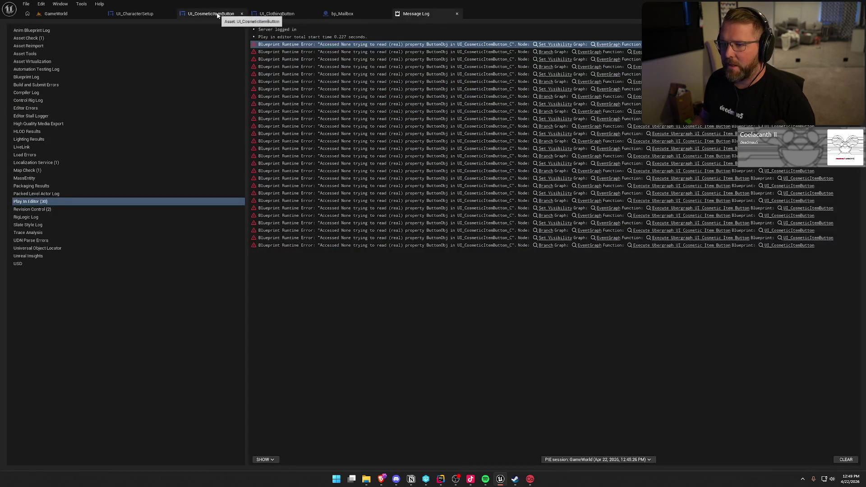
pyautogui.click(556, 45)
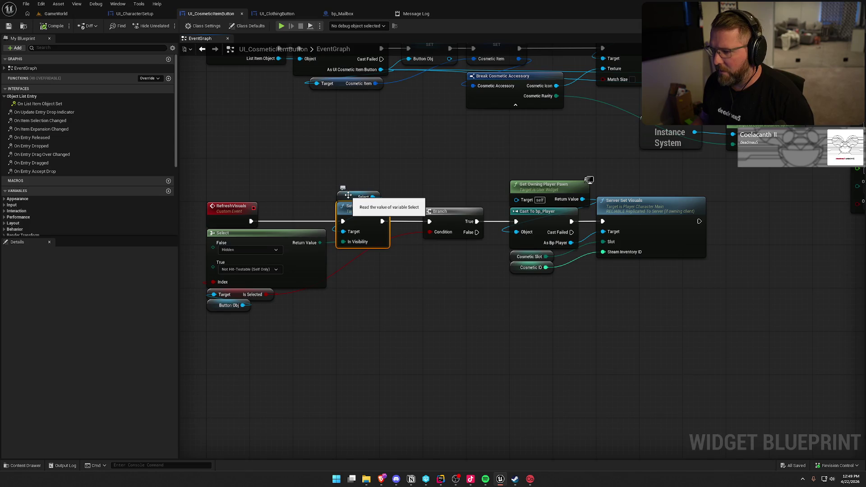
# - Replace the Select variable with a ButtonObj Get Select node wired into Set Visibility's Target
pyautogui.moveTo(348, 195); pyautogui.dragTo(348, 173)
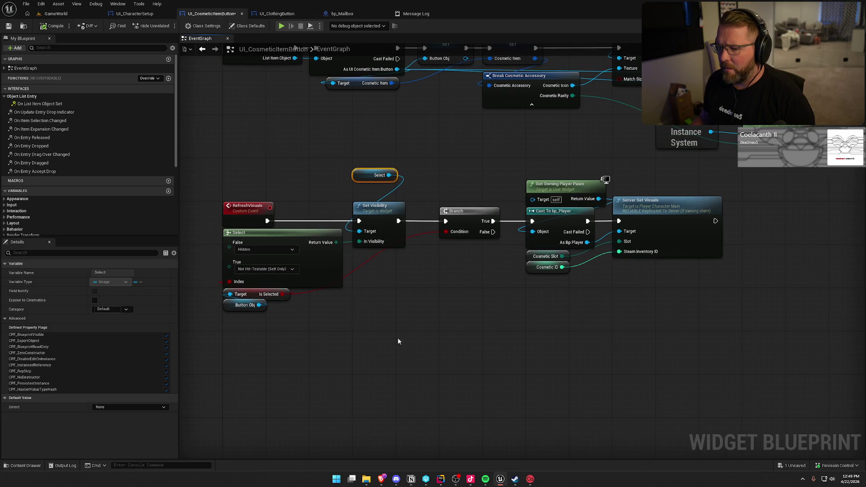
pyautogui.rightClick(353, 137)
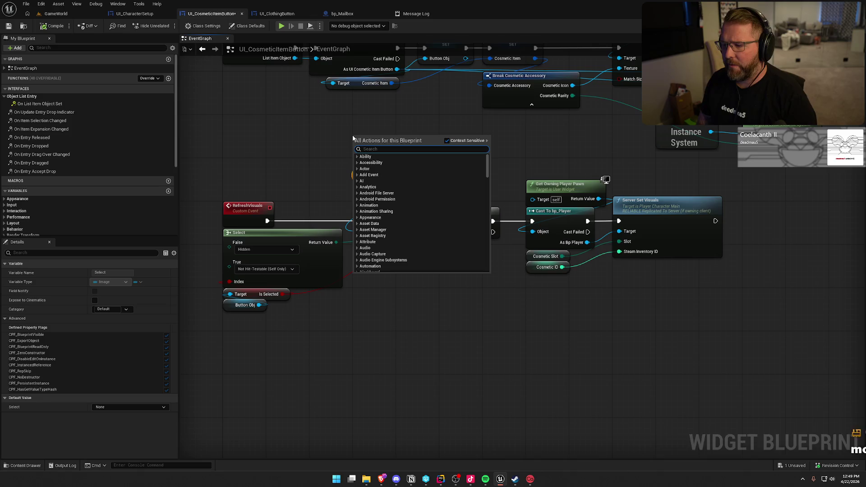
pyautogui.scroll(-5, 68, 158)
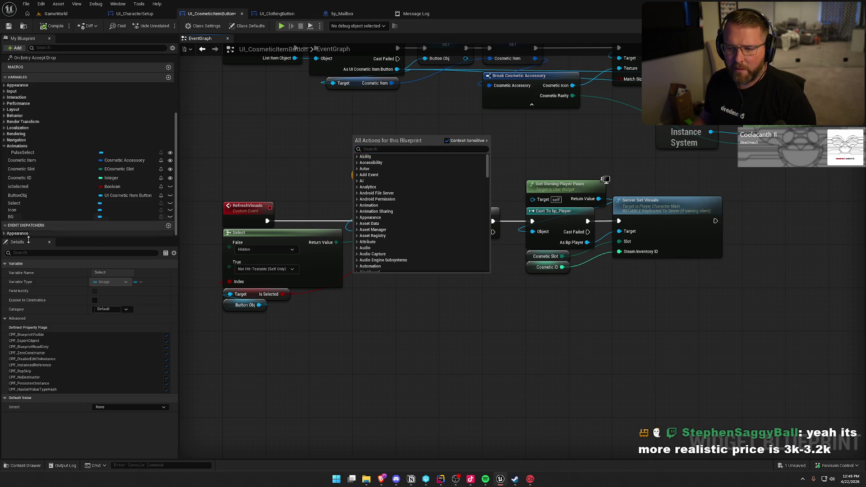
pyautogui.moveTo(27, 195)
pyautogui.mouseDown()
pyautogui.moveTo(381, 141)
pyautogui.moveTo(348, 140)
pyautogui.moveTo(397, 142)
pyautogui.mouseUp()
pyautogui.write('get sele')
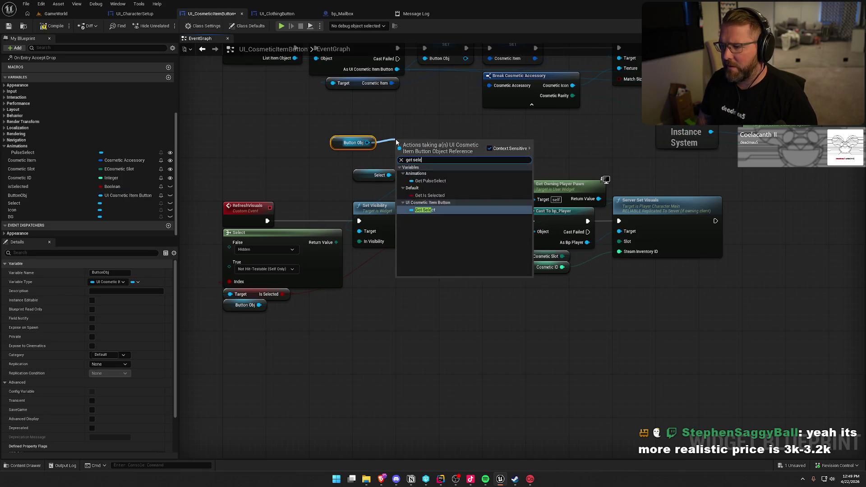
pyautogui.press('Return')
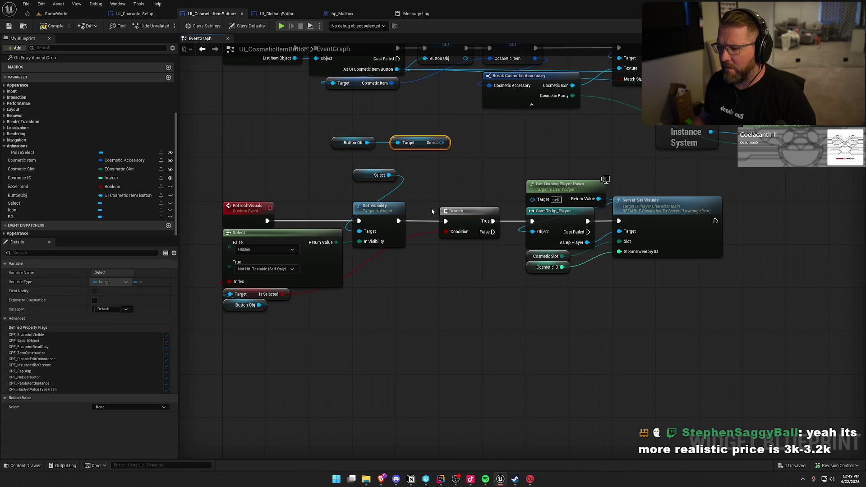
pyautogui.click(374, 175)
pyautogui.moveTo(442, 142); pyautogui.dragTo(355, 235)
pyautogui.press('Escape')
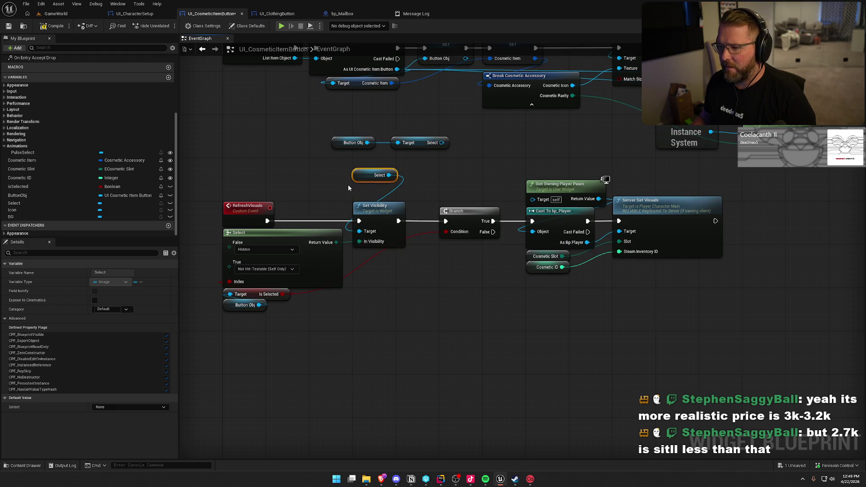
pyautogui.press('Delete')
pyautogui.moveTo(442, 143); pyautogui.dragTo(359, 231)
# - Tidy the getters above Set Visibility and Get Owning Player Pawn above Branch, then open GameWorld
pyautogui.moveTo(341, 141)
pyautogui.mouseDown()
pyautogui.moveTo(402, 130)
pyautogui.moveTo(419, 153)
pyautogui.moveTo(399, 178)
pyautogui.moveTo(402, 225)
pyautogui.mouseUp()
pyautogui.press('Escape')
pyautogui.moveTo(423, 146); pyautogui.dragTo(385, 199)
pyautogui.click(456, 279)
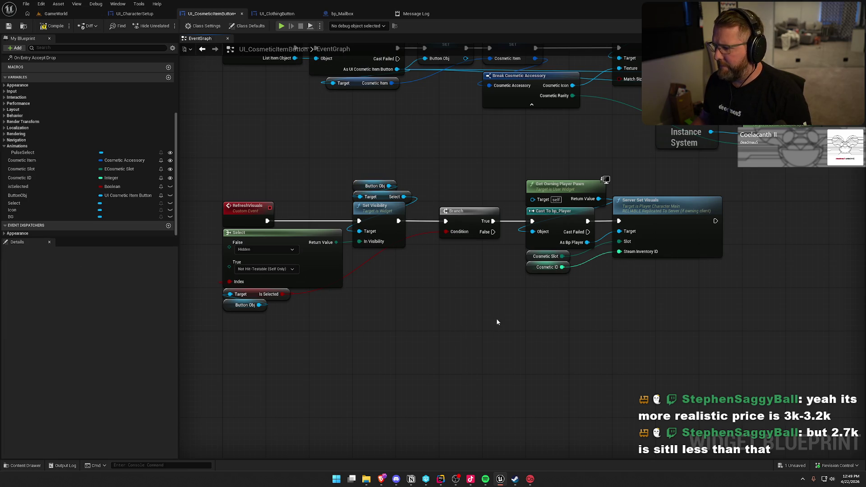
pyautogui.moveTo(717, 358)
pyautogui.mouseDown()
pyautogui.moveTo(228, 193)
pyautogui.moveTo(227, 178)
pyautogui.moveTo(575, 352)
pyautogui.mouseUp()
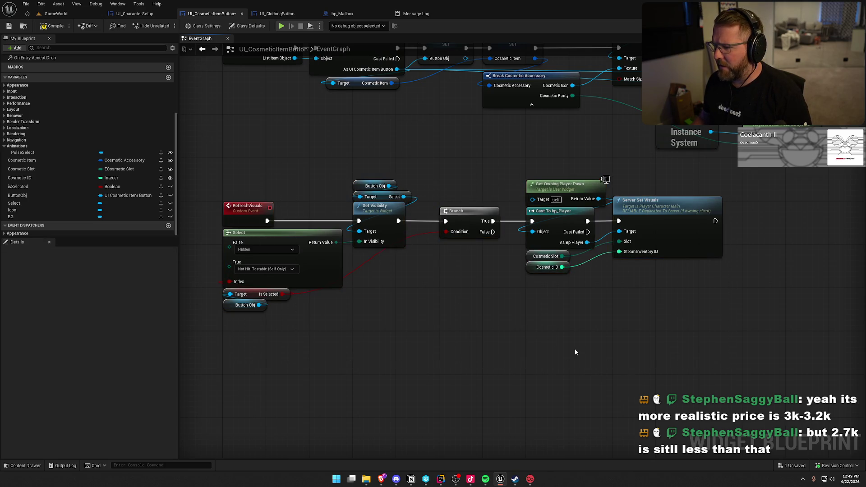
pyautogui.moveTo(560, 187)
pyautogui.mouseDown()
pyautogui.moveTo(462, 187)
pyautogui.moveTo(473, 188)
pyautogui.mouseUp()
pyautogui.click(406, 148)
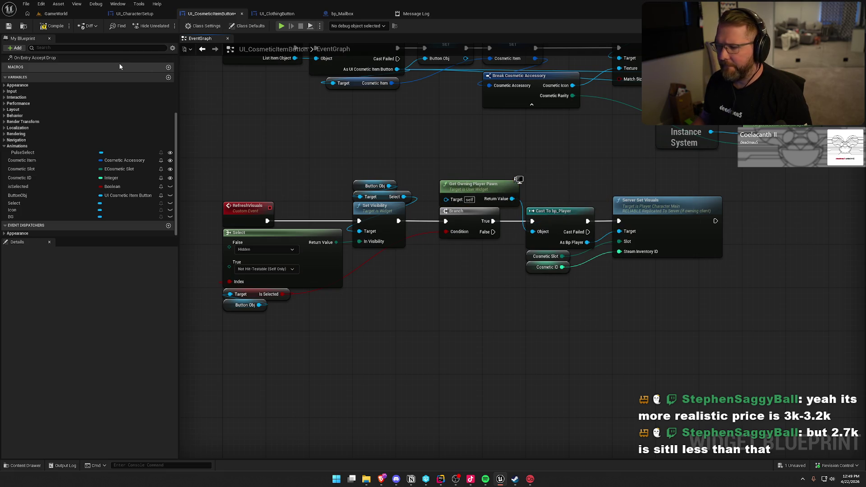
pyautogui.click(56, 14)
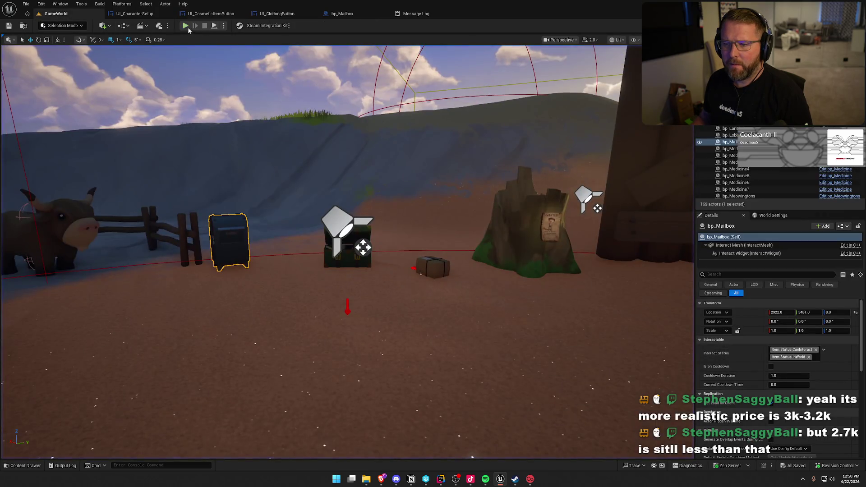
# - Start Play-In-Editor and deposit two parcels at the mailbox to unlock cosmetics
pyautogui.hotkey('alt', 'p')
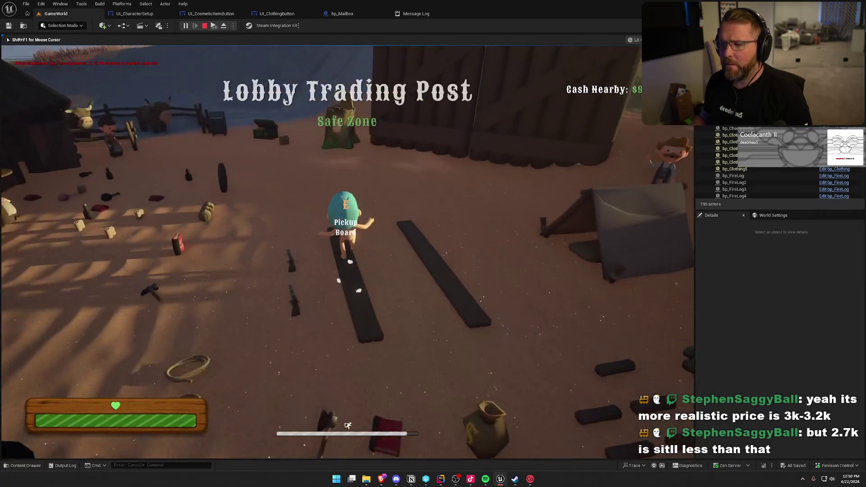
pyautogui.press('w')
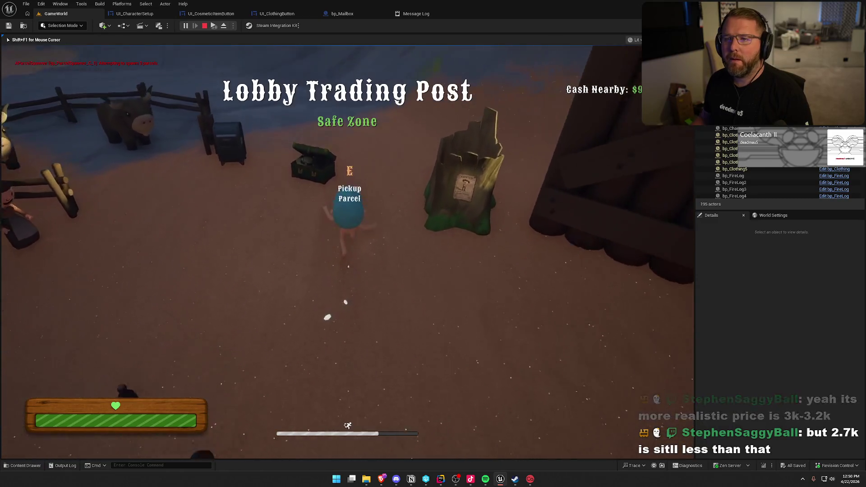
pyautogui.press('a')
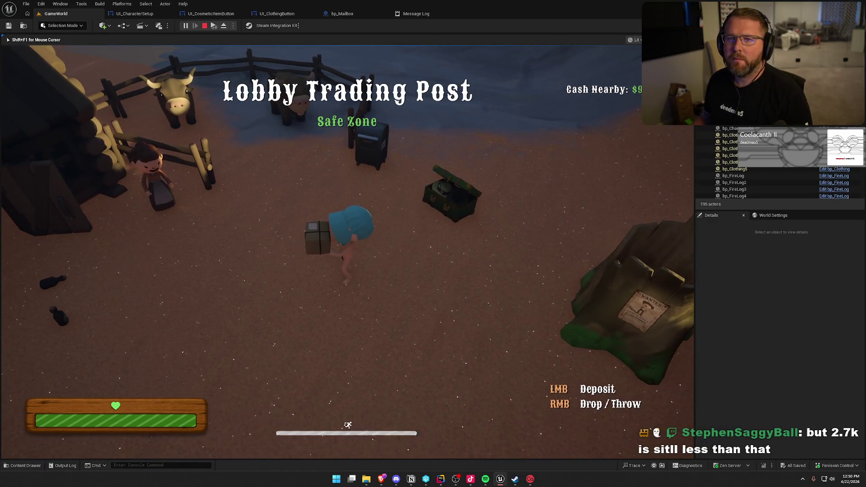
pyautogui.press('w')
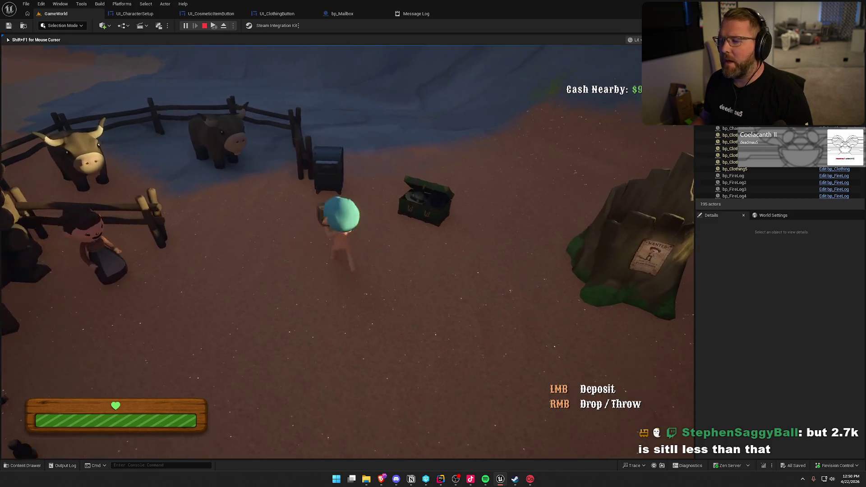
pyautogui.press('e')
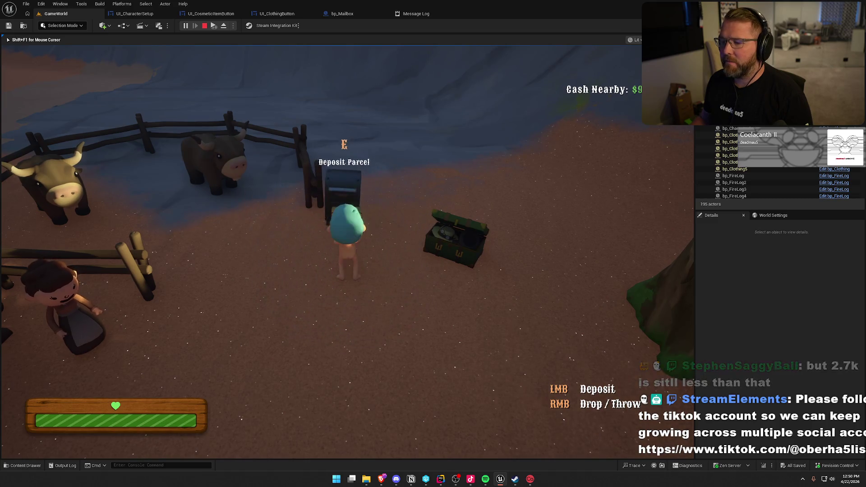
pyautogui.press('e')
pyautogui.press('e')
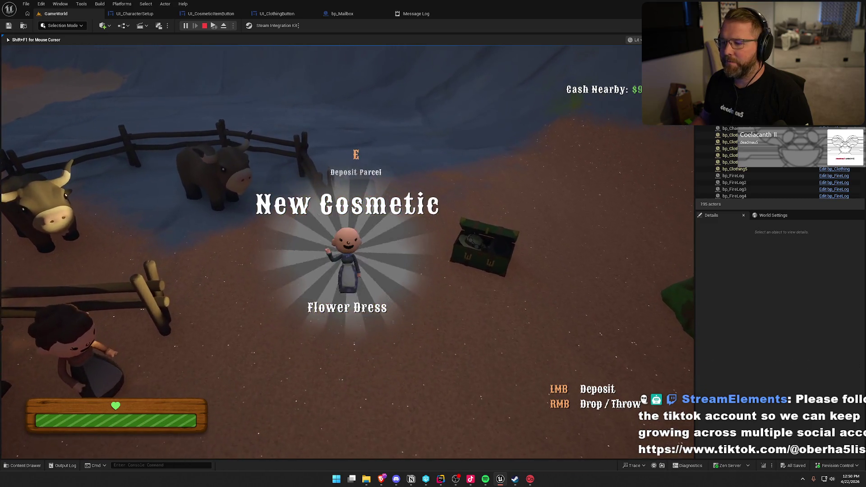
# - Open the customization chest, equip the red cowboy hat, and stop the play session
pyautogui.press('s')
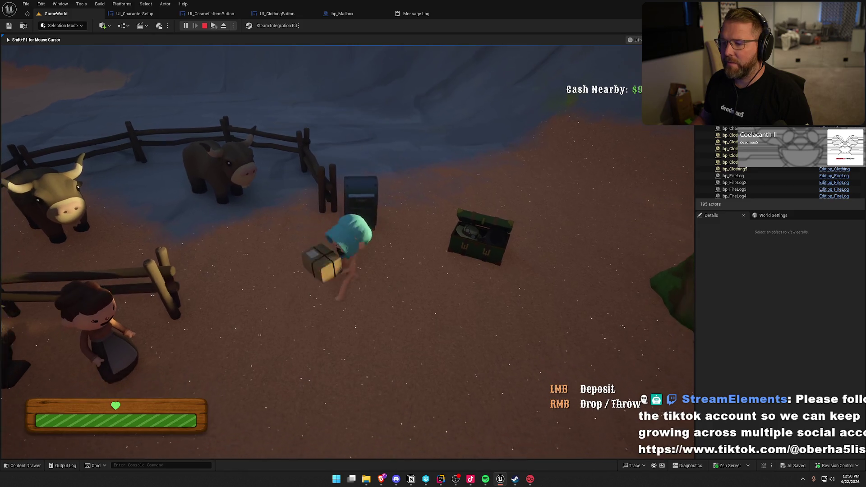
pyautogui.press('w')
pyautogui.press('e')
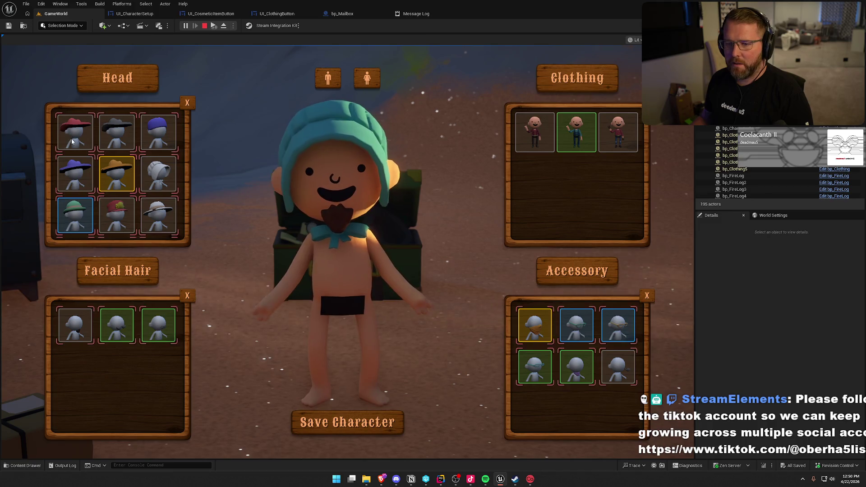
pyautogui.scroll(-1, 117, 196)
pyautogui.scroll(-2, 116, 196)
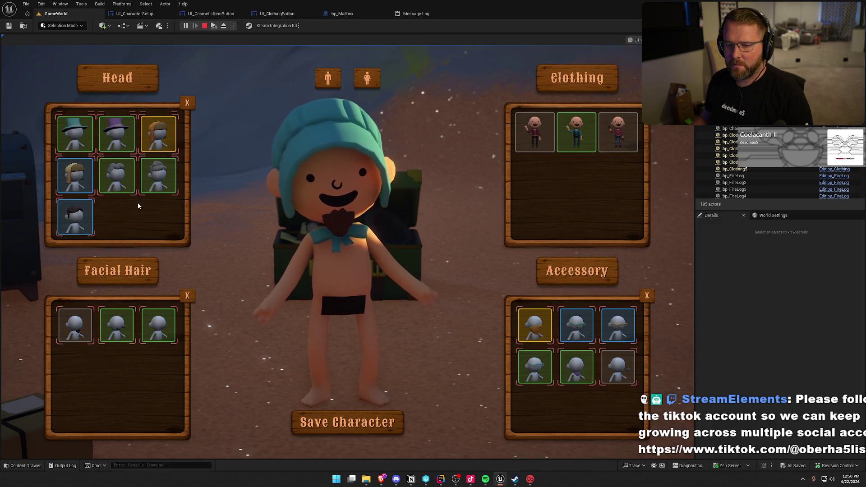
pyautogui.scroll(-1, 139, 205)
pyautogui.click(139, 205)
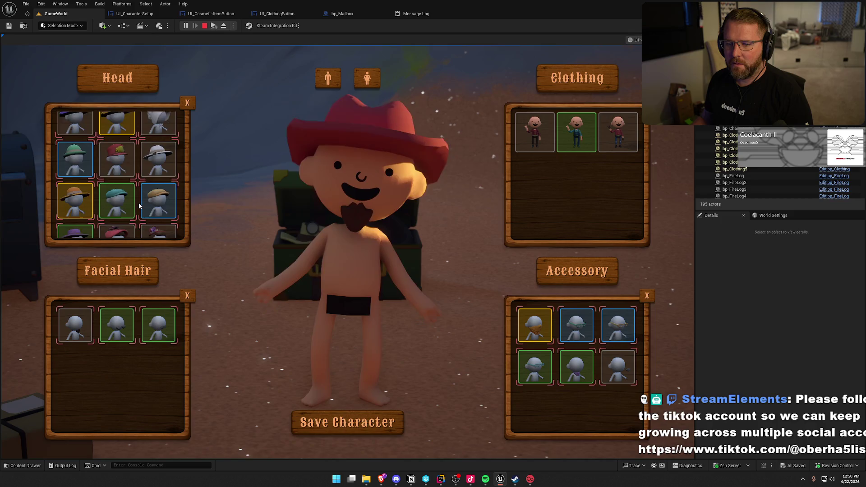
pyautogui.scroll(-2, 138, 204)
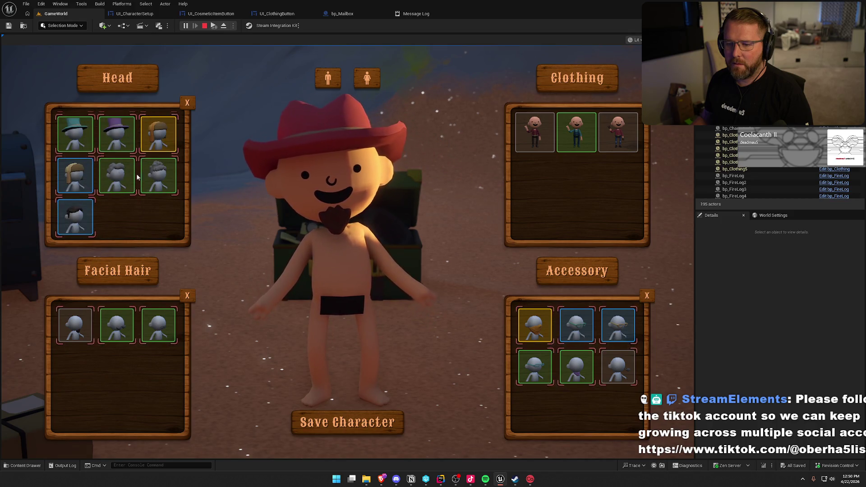
pyautogui.scroll(5, 115, 172)
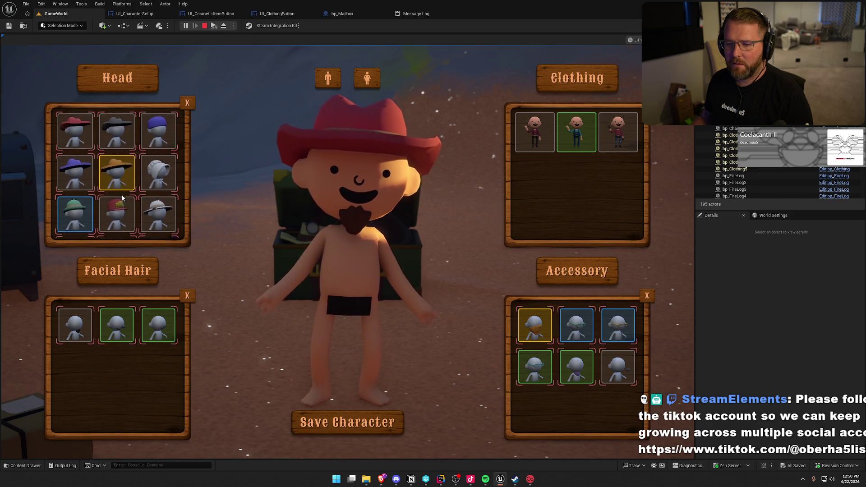
pyautogui.press('Escape')
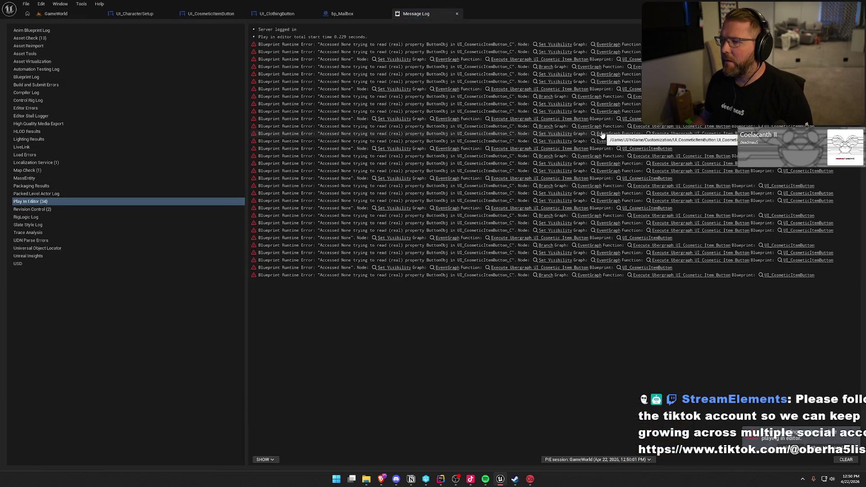
# - Jump from the Message Log to the failing Set Visibility node and survey the surrounding event logic
pyautogui.click(554, 45)
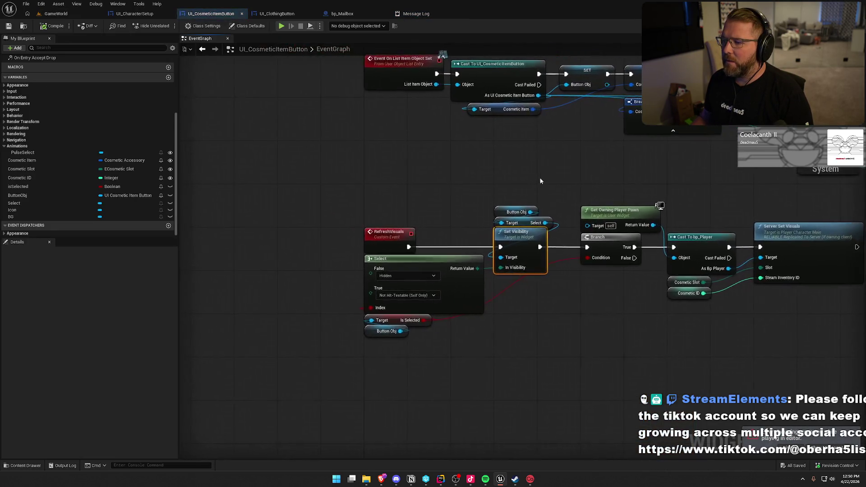
pyautogui.moveTo(435, 153)
pyautogui.mouseDown()
pyautogui.moveTo(391, 146)
pyautogui.moveTo(350, 199)
pyautogui.moveTo(374, 190)
pyautogui.mouseUp()
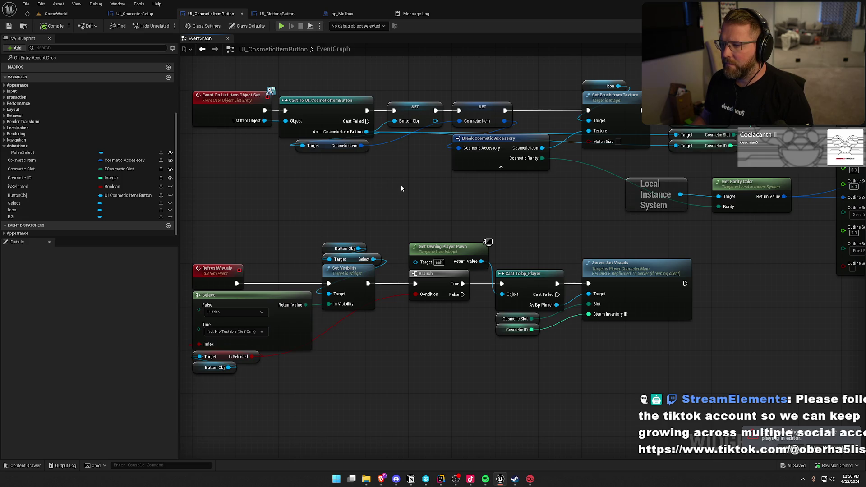
pyautogui.moveTo(420, 189)
pyautogui.mouseDown()
pyautogui.moveTo(334, 192)
pyautogui.moveTo(198, 175)
pyautogui.moveTo(180, 217)
pyautogui.moveTo(366, 176)
pyautogui.moveTo(476, 184)
pyautogui.moveTo(441, 160)
pyautogui.mouseUp()
pyautogui.moveTo(208, 207); pyautogui.dragTo(667, 372)
pyautogui.click(452, 334)
pyautogui.moveTo(256, 355); pyautogui.dragTo(208, 320)
pyautogui.click(290, 352)
pyautogui.moveTo(290, 351); pyautogui.dragTo(297, 352)
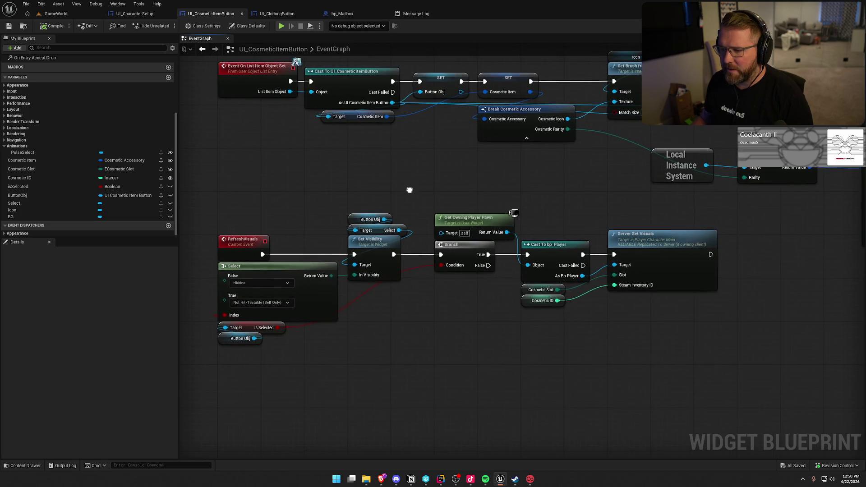
pyautogui.moveTo(409, 192); pyautogui.dragTo(413, 210)
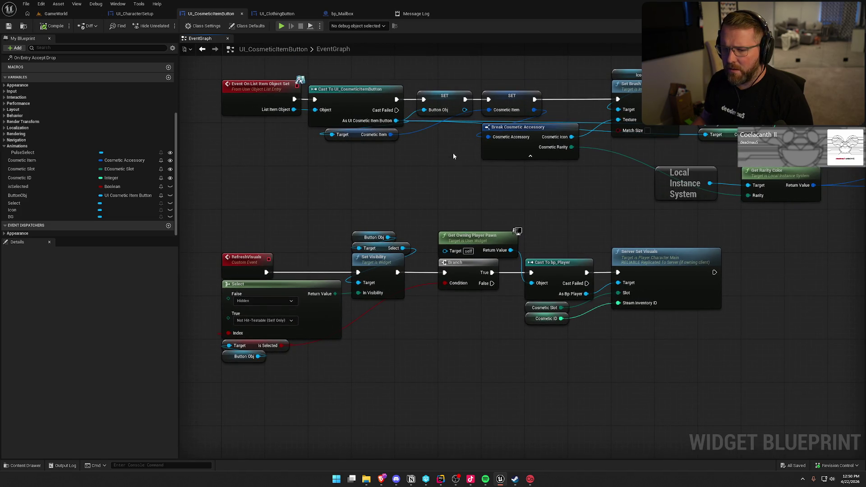
pyautogui.moveTo(276, 166); pyautogui.dragTo(254, 110)
pyautogui.click(284, 181)
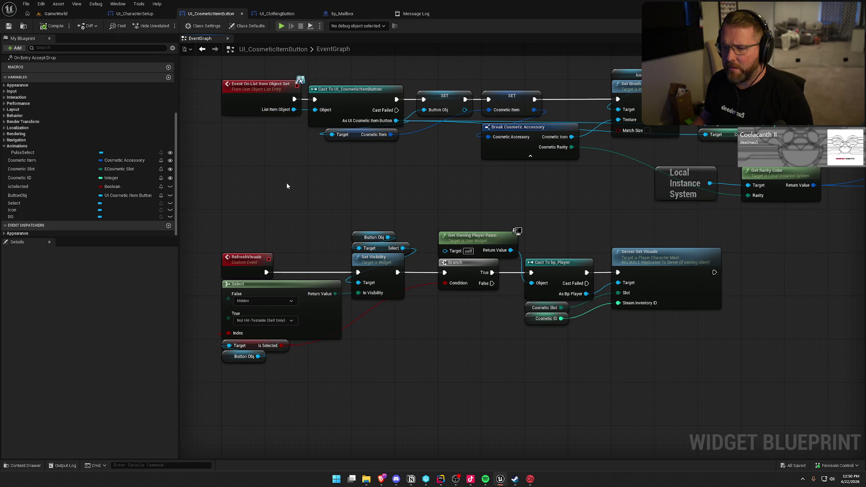
# - Review UI_CosmeticItemButton's Event Construct, Slate Brush outline colour and Refresh Visuals nodes
pyautogui.click(424, 14)
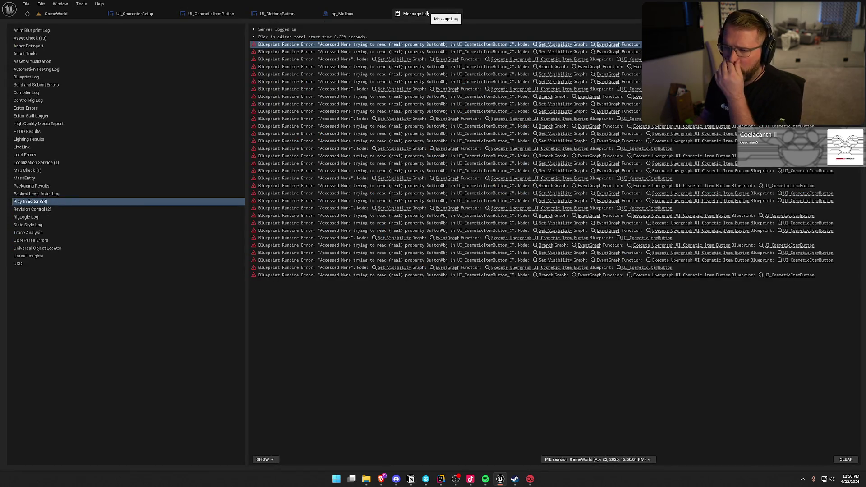
pyautogui.click(457, 13)
pyautogui.click(226, 12)
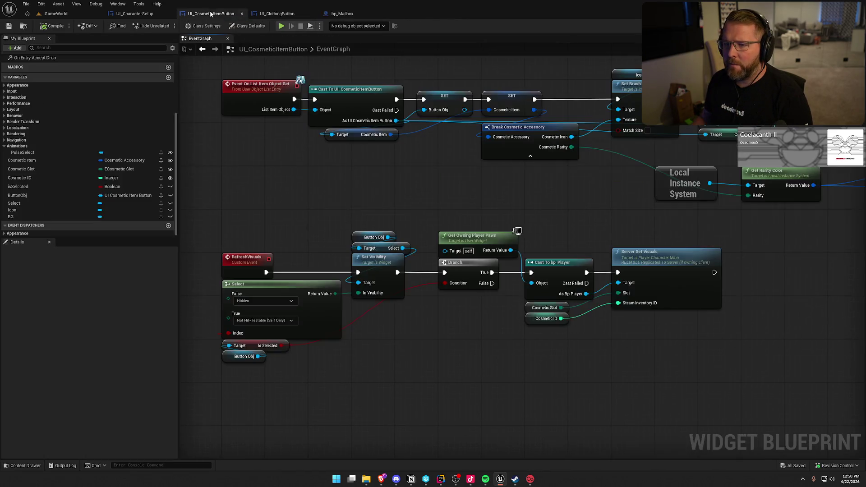
pyautogui.moveTo(529, 277); pyautogui.dragTo(286, 119)
pyautogui.click(248, 193)
pyautogui.scroll(-1, 263, 168)
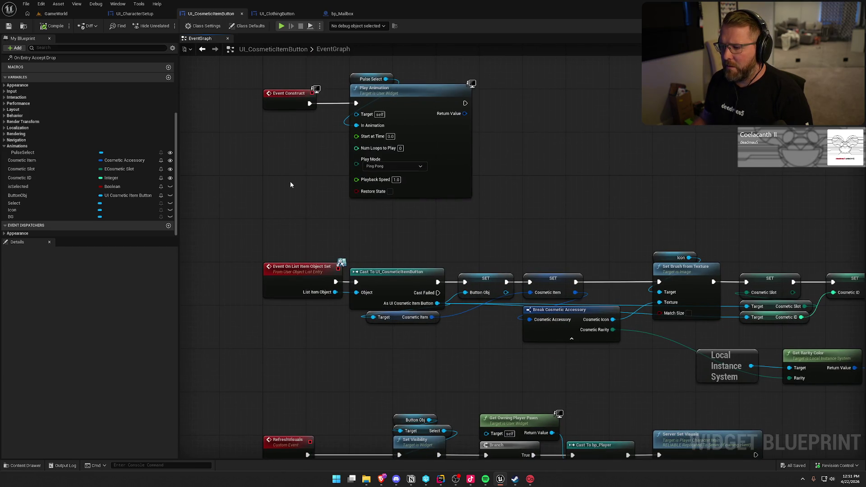
pyautogui.moveTo(291, 184)
pyautogui.mouseDown()
pyautogui.moveTo(266, 104)
pyautogui.moveTo(273, 142)
pyautogui.moveTo(135, 118)
pyautogui.mouseUp()
pyautogui.moveTo(403, 346); pyautogui.dragTo(212, 96)
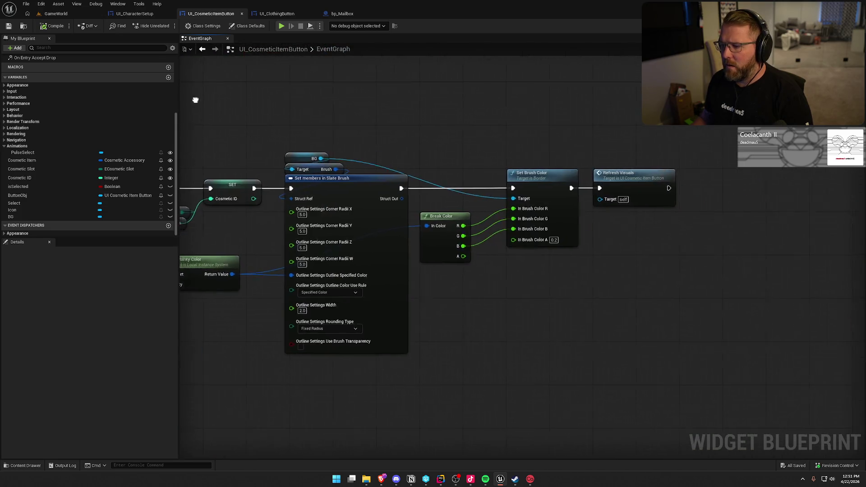
pyautogui.moveTo(613, 335)
pyautogui.mouseDown()
pyautogui.moveTo(689, 286)
pyautogui.moveTo(732, 286)
pyautogui.moveTo(737, 274)
pyautogui.mouseUp()
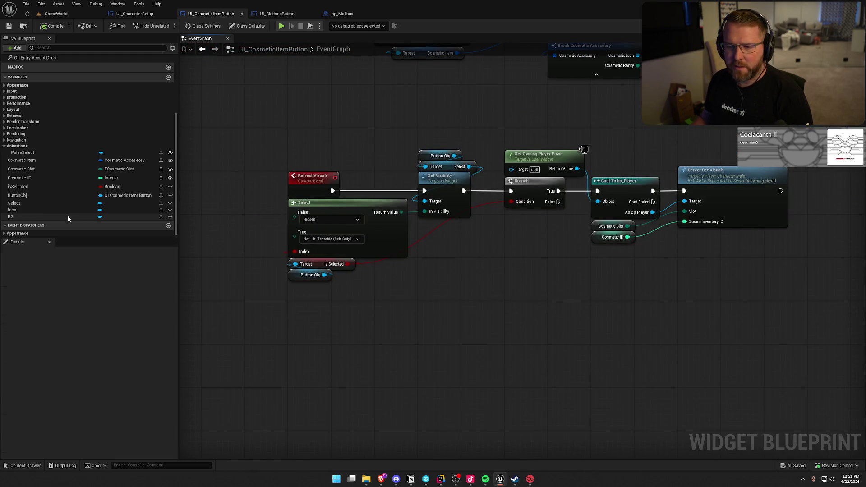
# - Inspect the isSelected variable's properties, then go to the UI_CharacterSetup graph
pyautogui.click(38, 186)
pyautogui.scroll(-2, 94, 378)
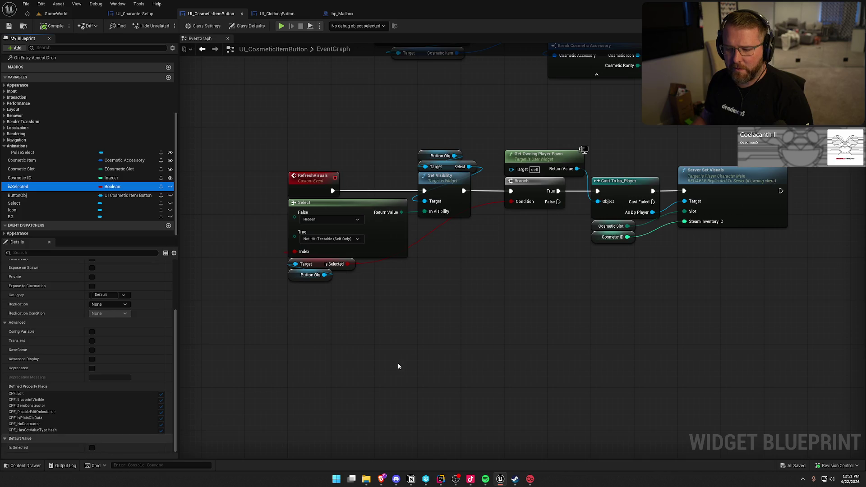
pyautogui.moveTo(396, 364); pyautogui.dragTo(348, 416)
pyautogui.moveTo(278, 185)
pyautogui.mouseDown()
pyautogui.moveTo(690, 362)
pyautogui.moveTo(640, 385)
pyautogui.mouseUp()
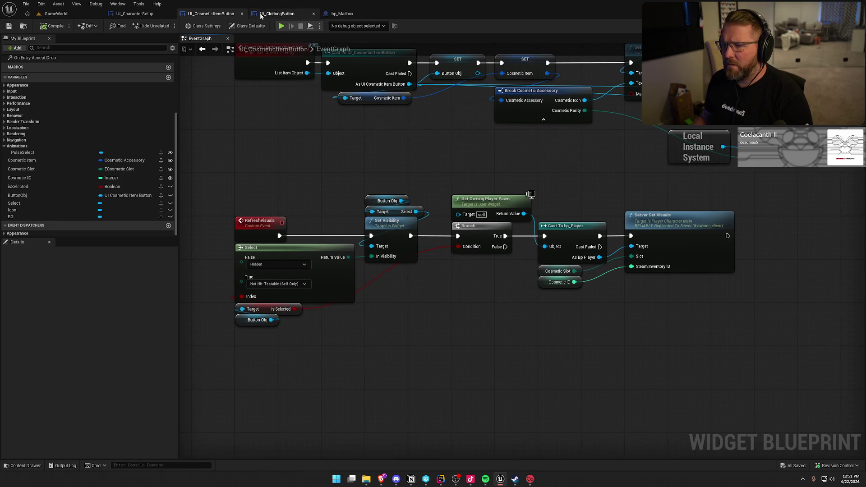
pyautogui.click(135, 13)
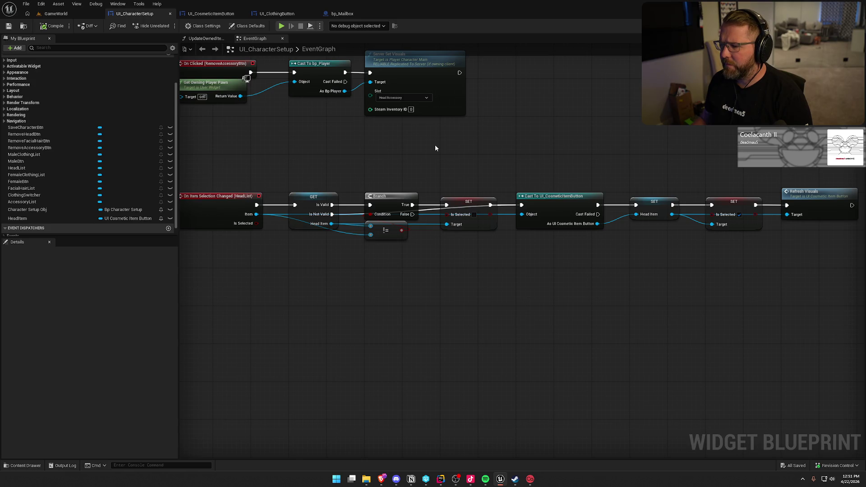
# - Move the Cast To, SET Is Selected and Refresh Visuals nodes lower in the HeadList handler
pyautogui.scroll(-3, 450, 143)
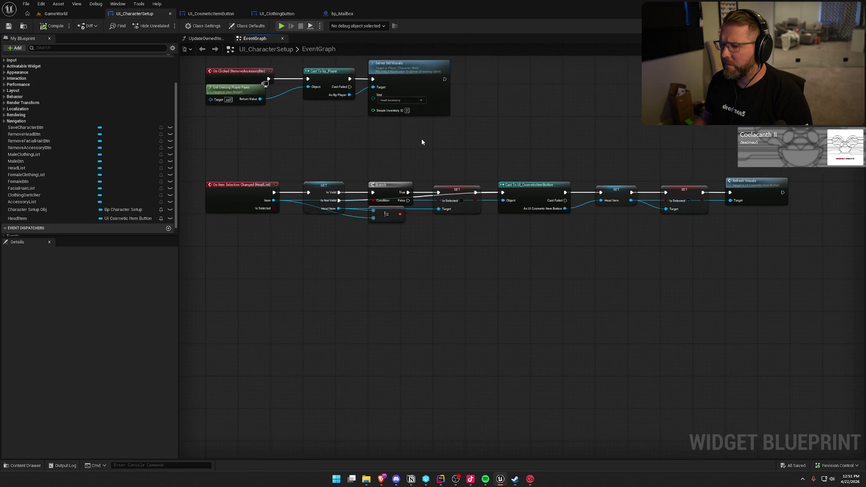
pyautogui.scroll(1, 423, 159)
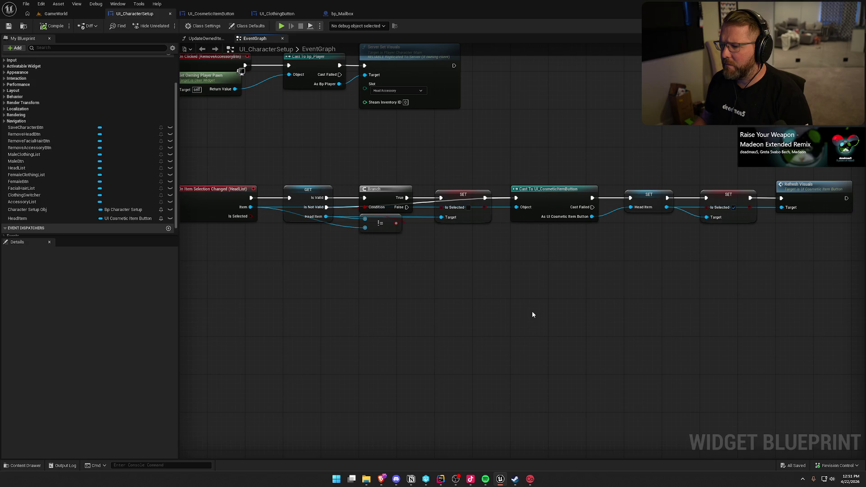
pyautogui.moveTo(535, 155); pyautogui.dragTo(845, 274)
pyautogui.moveTo(546, 201)
pyautogui.mouseDown()
pyautogui.moveTo(541, 253)
pyautogui.moveTo(521, 262)
pyautogui.moveTo(548, 234)
pyautogui.mouseUp()
pyautogui.moveTo(457, 325)
pyautogui.mouseDown()
pyautogui.moveTo(456, 305)
pyautogui.moveTo(466, 302)
pyautogui.mouseUp()
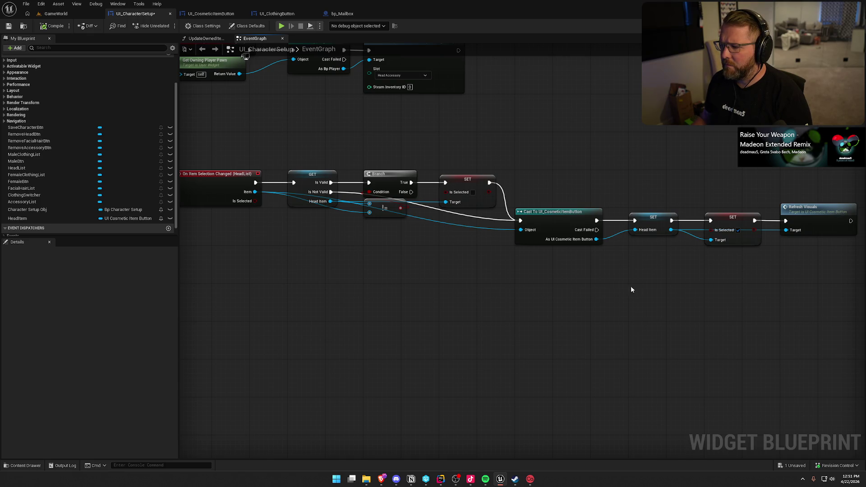
pyautogui.moveTo(626, 290); pyautogui.dragTo(569, 289)
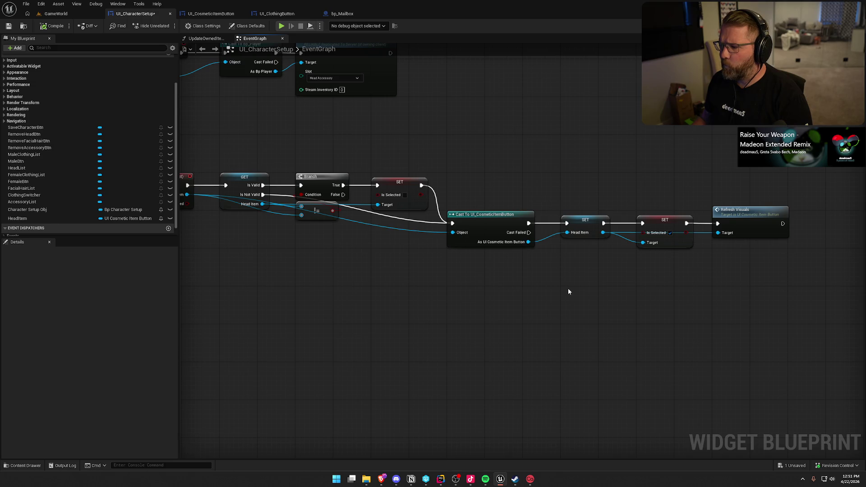
pyautogui.moveTo(385, 299); pyautogui.dragTo(447, 280)
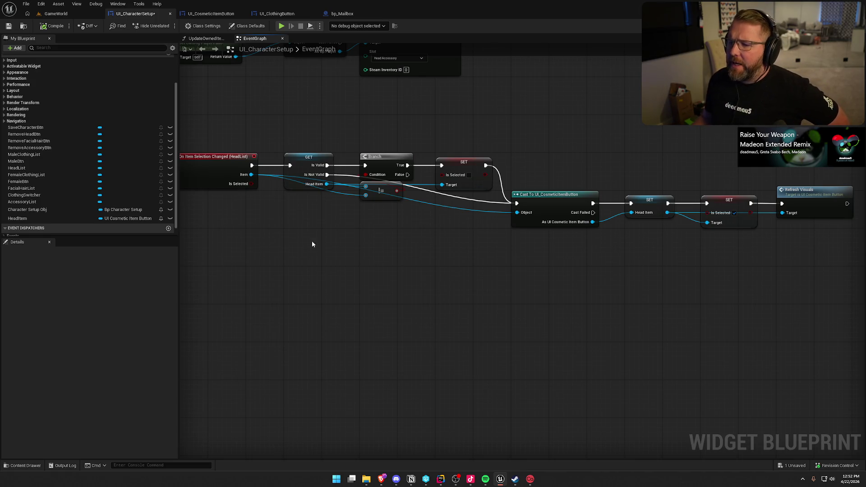
pyautogui.moveTo(302, 241); pyautogui.dragTo(321, 233)
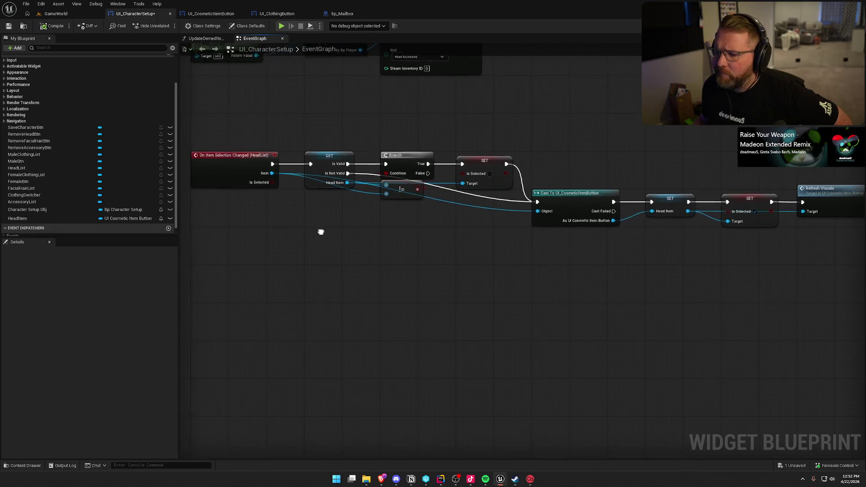
# - Marquee-select the cast node, then the Is Selected setter and Refresh Visuals, to inspect the chain
pyautogui.moveTo(575, 148)
pyautogui.mouseDown()
pyautogui.moveTo(618, 269)
pyautogui.moveTo(618, 276)
pyautogui.moveTo(579, 274)
pyautogui.mouseUp()
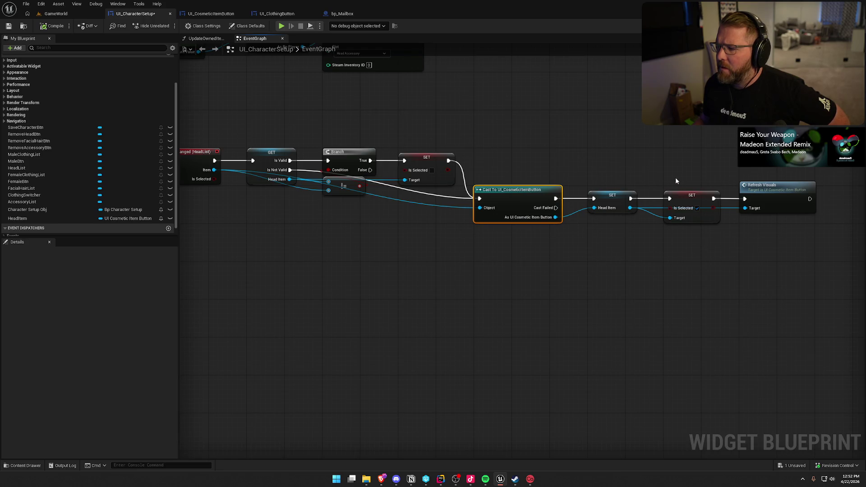
pyautogui.moveTo(676, 179); pyautogui.dragTo(788, 250)
pyautogui.click(661, 319)
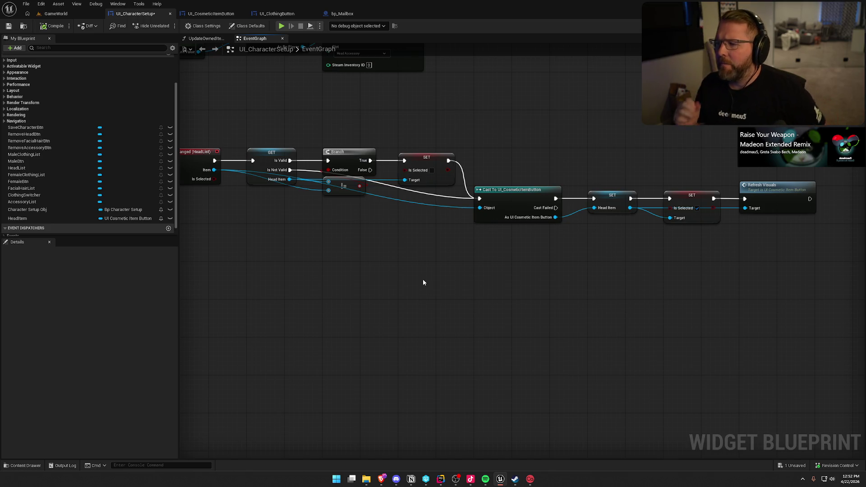
pyautogui.scroll(1, 423, 282)
pyautogui.moveTo(423, 283)
pyautogui.mouseDown()
pyautogui.moveTo(469, 284)
pyautogui.moveTo(450, 284)
pyautogui.mouseUp()
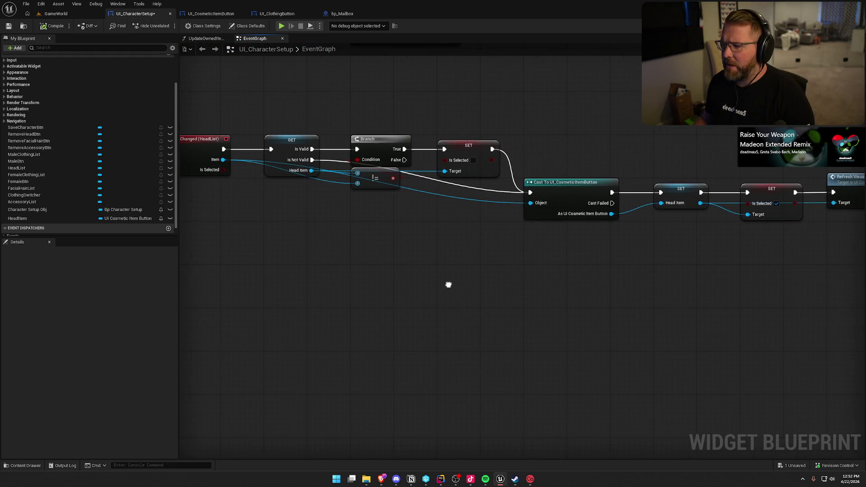
# - Remove the trailing Refresh Visuals node from the HeadList handler and compile UI_CharacterSetup
pyautogui.scroll(-1, 447, 287)
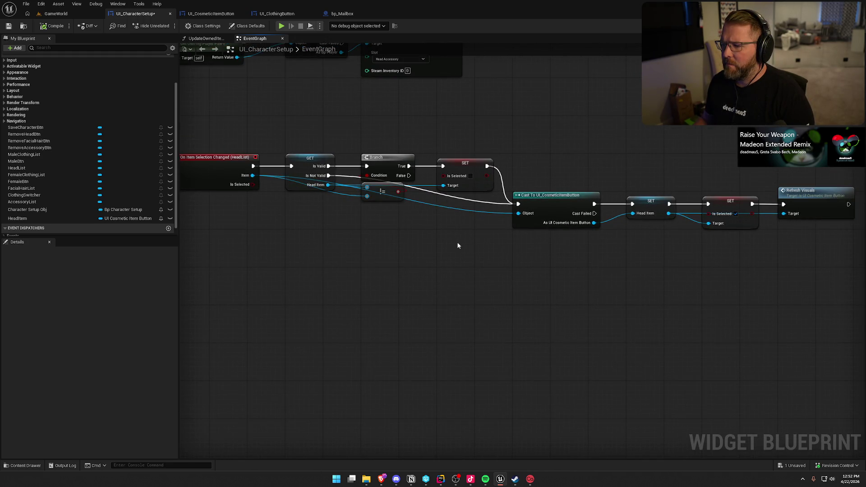
pyautogui.scroll(1, 460, 244)
pyautogui.moveTo(417, 229); pyautogui.dragTo(285, 276)
pyautogui.moveTo(717, 278); pyautogui.dragTo(663, 175)
pyautogui.hscroll(-5, 668, 250)
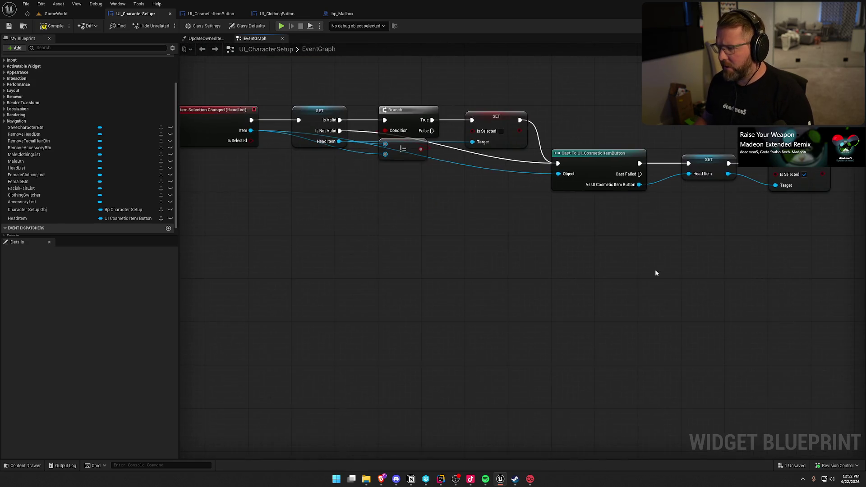
pyautogui.moveTo(769, 250)
pyautogui.mouseDown()
pyautogui.moveTo(267, 121)
pyautogui.moveTo(257, 101)
pyautogui.mouseUp()
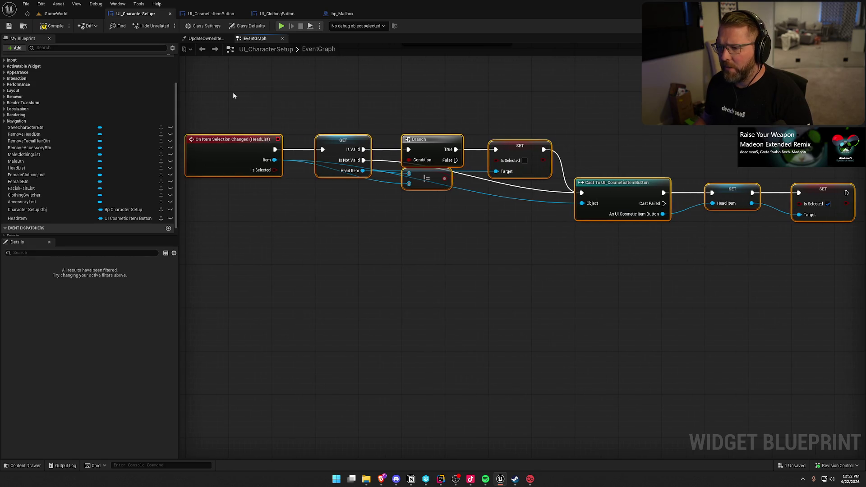
pyautogui.click(50, 27)
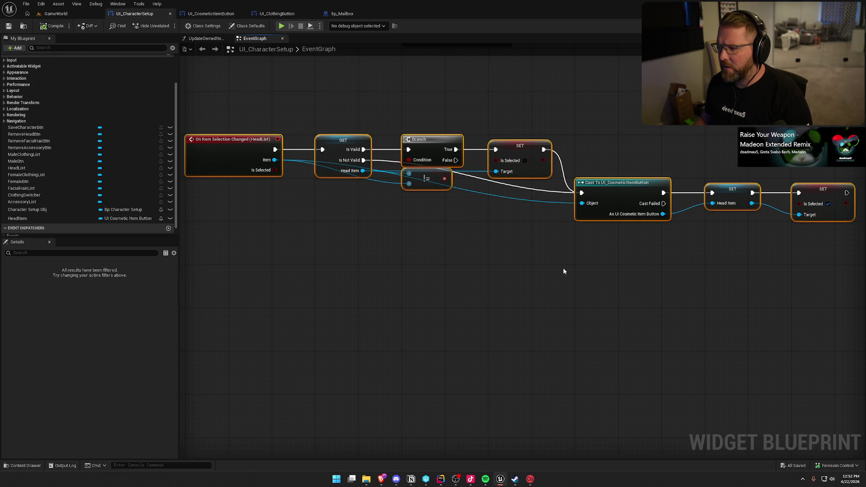
pyautogui.click(211, 13)
# - Wire a Select getter into Set Visibility's Target and delete the old Button Obj getters
pyautogui.moveTo(690, 348)
pyautogui.mouseDown()
pyautogui.moveTo(590, 324)
pyautogui.moveTo(241, 187)
pyautogui.mouseUp()
pyautogui.moveTo(262, 220)
pyautogui.mouseDown()
pyautogui.moveTo(256, 312)
pyautogui.moveTo(261, 302)
pyautogui.mouseUp()
pyautogui.click(329, 217)
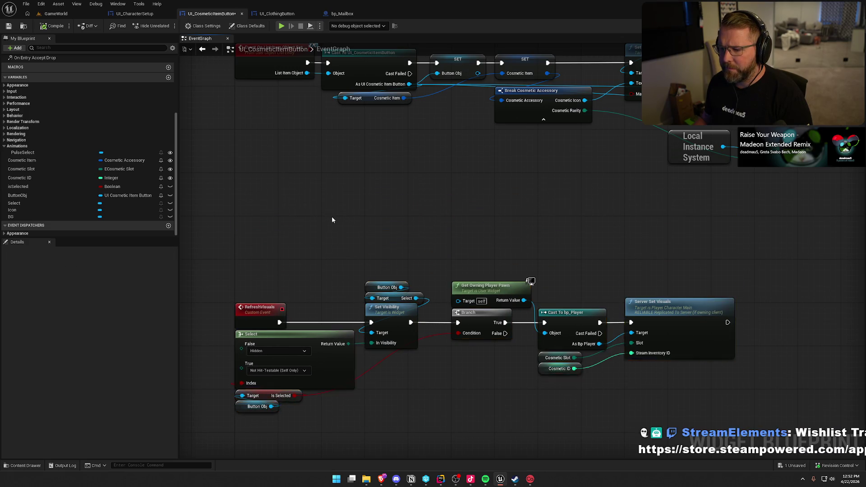
pyautogui.moveTo(329, 218); pyautogui.dragTo(354, 170)
pyautogui.moveTo(27, 202)
pyautogui.mouseDown()
pyautogui.moveTo(329, 237)
pyautogui.moveTo(378, 285)
pyautogui.moveTo(394, 288)
pyautogui.mouseUp()
pyautogui.moveTo(451, 229); pyautogui.dragTo(384, 259)
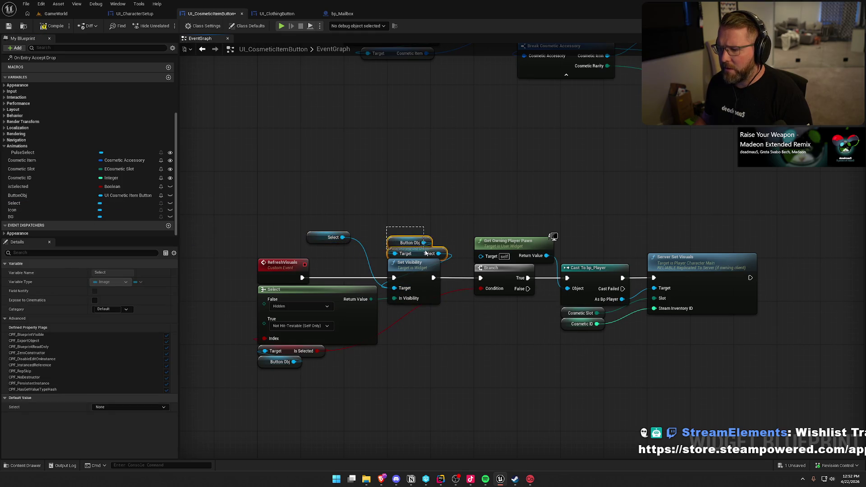
pyautogui.press('Delete')
pyautogui.moveTo(315, 237); pyautogui.dragTo(397, 253)
pyautogui.click(400, 210)
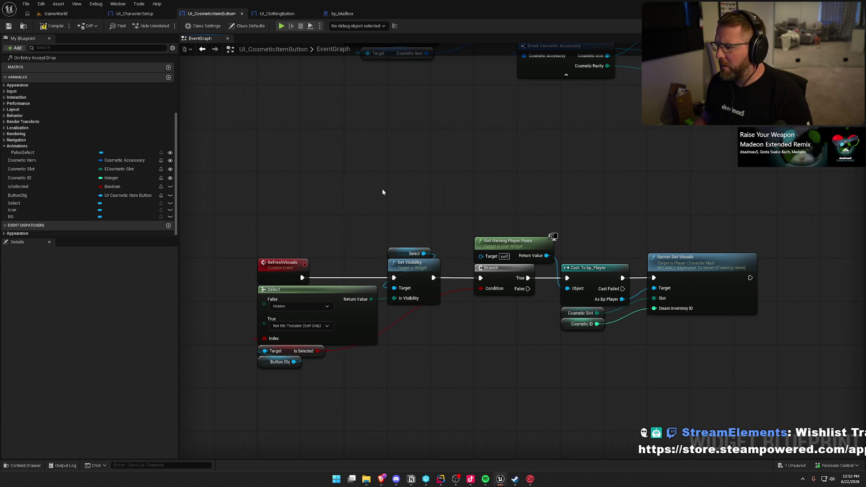
# - Implement On Item Selection Changed, have it call Refresh Visuals, and compile UI_CosmeticItemButton
pyautogui.scroll(5, 78, 122)
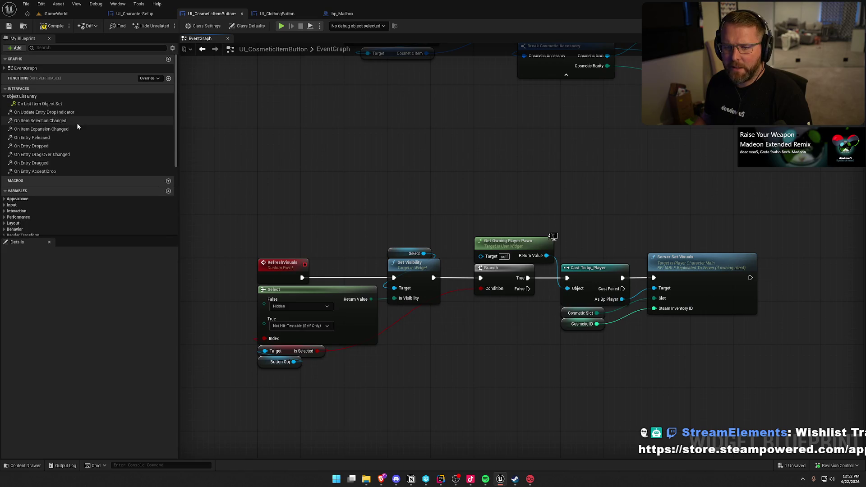
pyautogui.click(42, 103)
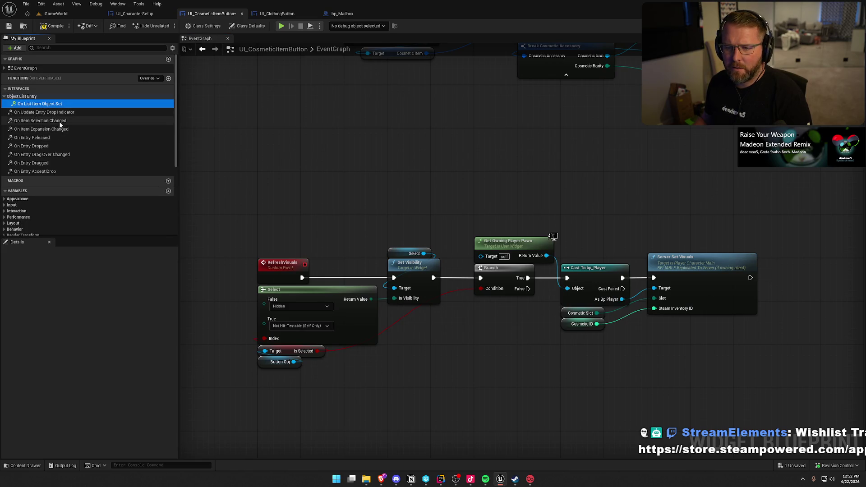
pyautogui.doubleClick(43, 121)
pyautogui.moveTo(402, 399); pyautogui.dragTo(384, 122)
pyautogui.moveTo(345, 251); pyautogui.dragTo(354, 221)
pyautogui.moveTo(408, 226)
pyautogui.mouseDown()
pyautogui.moveTo(358, 180)
pyautogui.moveTo(411, 177)
pyautogui.mouseUp()
pyautogui.write('refresh visuals')
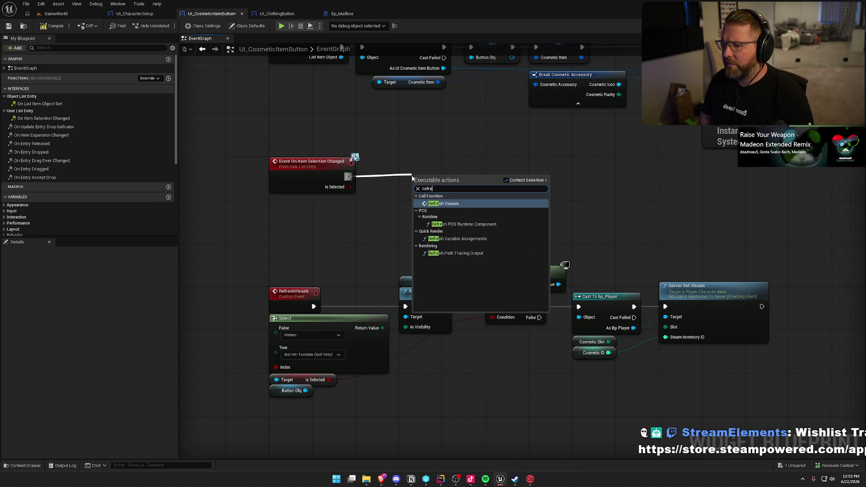
pyautogui.press('Return')
pyautogui.click(544, 194)
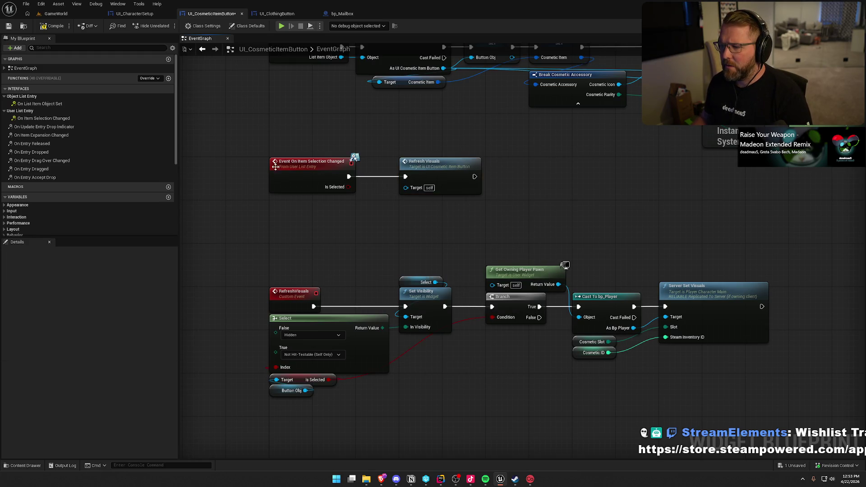
pyautogui.click(53, 26)
pyautogui.click(62, 16)
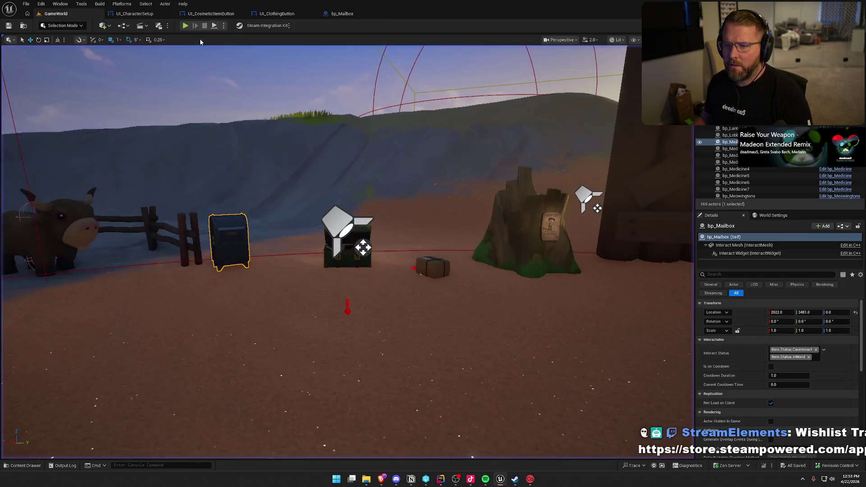
pyautogui.press('F8')
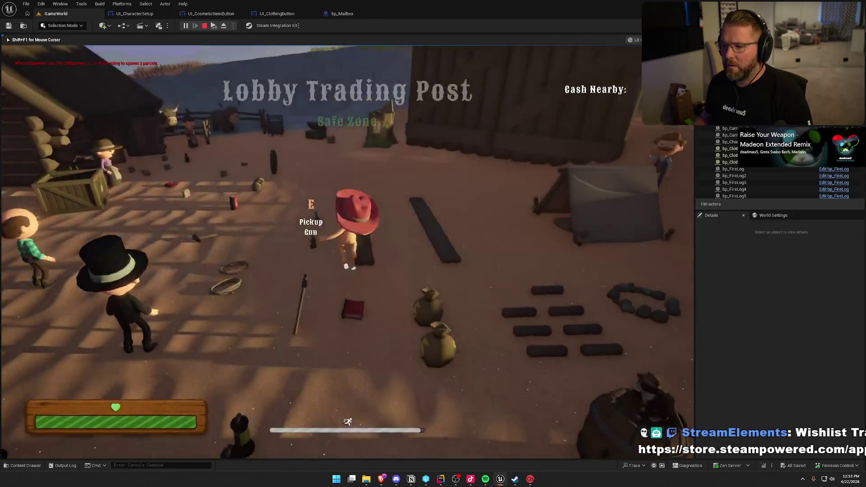
pyautogui.press('w')
pyautogui.press('w')
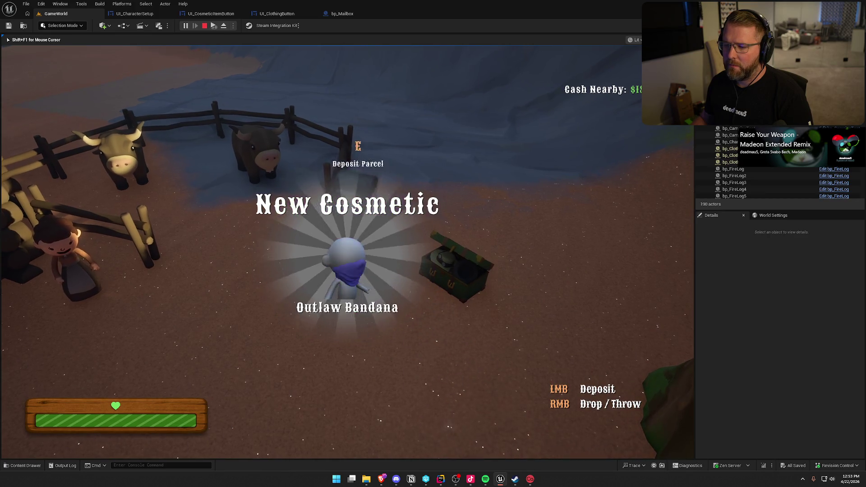
pyautogui.rightClick(347, 252)
pyautogui.click(284, 170)
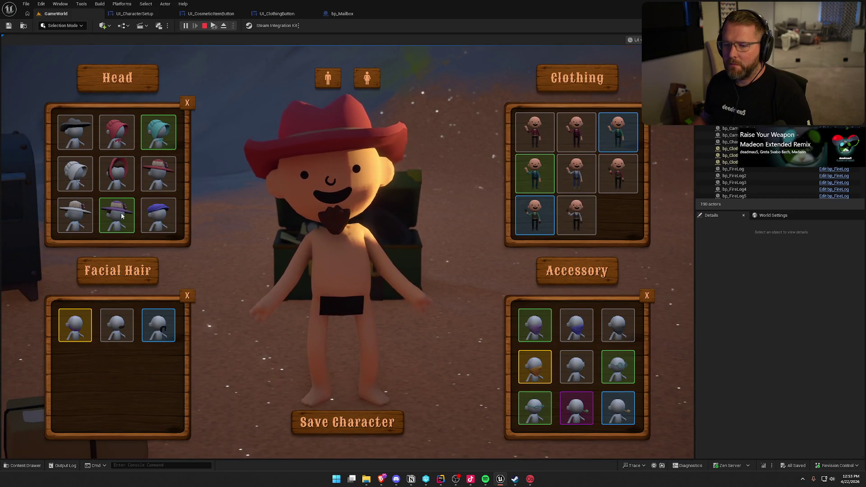
pyautogui.click(118, 200)
pyautogui.click(111, 129)
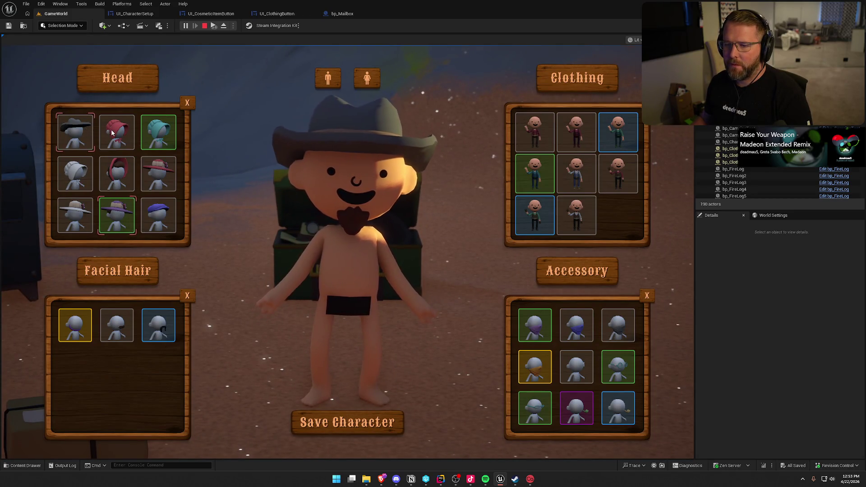
pyautogui.click(158, 175)
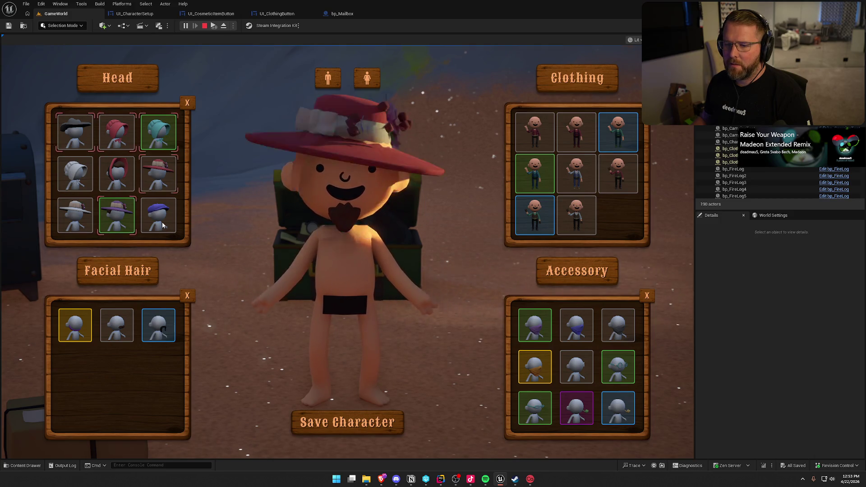
pyautogui.click(158, 212)
pyautogui.click(159, 208)
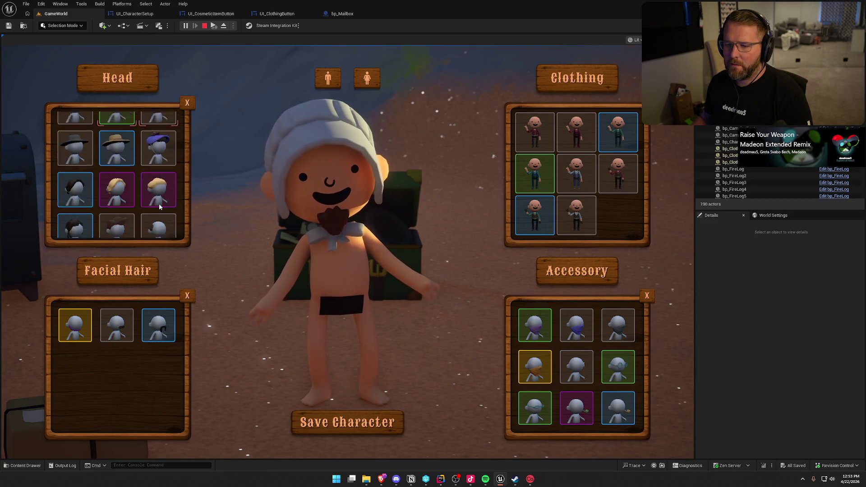
pyautogui.press('Escape')
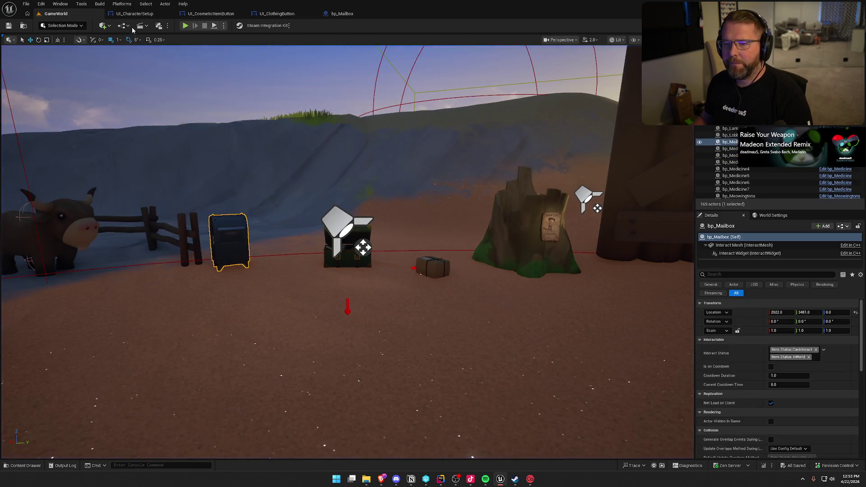
pyautogui.click(135, 14)
# - Place the != comparison beneath the GET HeadItem getter, then switch back to UI_CosmeticItemButton
pyautogui.click(394, 279)
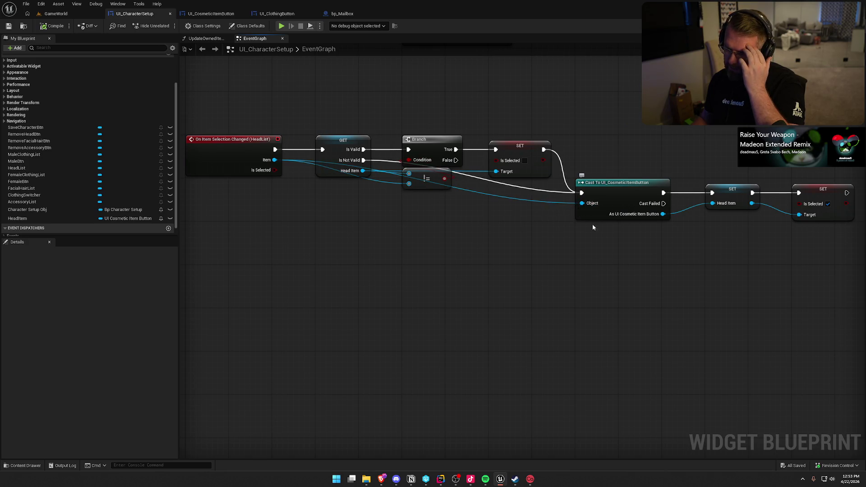
pyautogui.moveTo(668, 280); pyautogui.dragTo(599, 275)
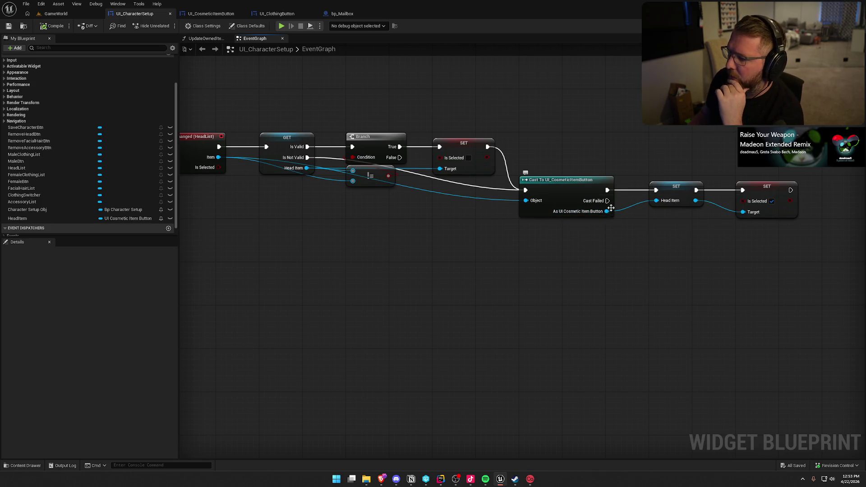
pyautogui.moveTo(804, 238); pyautogui.dragTo(731, 153)
pyautogui.scroll(-1, 619, 279)
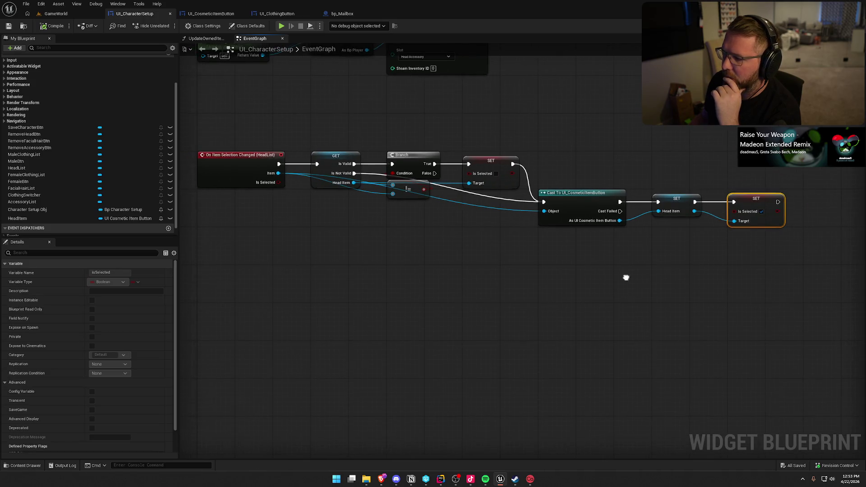
pyautogui.click(625, 282)
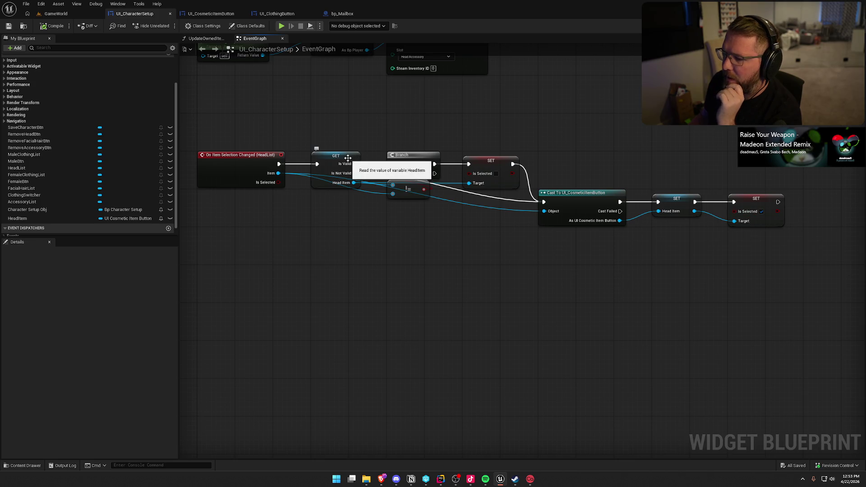
pyautogui.moveTo(409, 192)
pyautogui.mouseDown()
pyautogui.moveTo(396, 205)
pyautogui.moveTo(333, 204)
pyautogui.mouseUp()
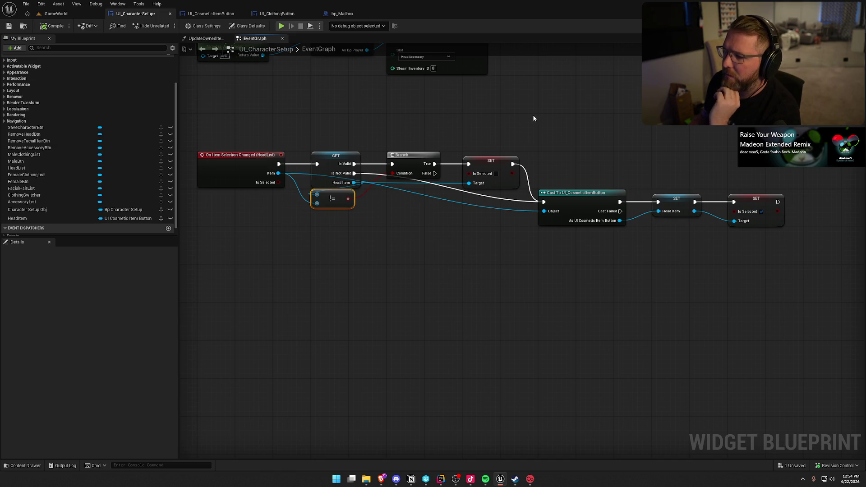
pyautogui.click(226, 14)
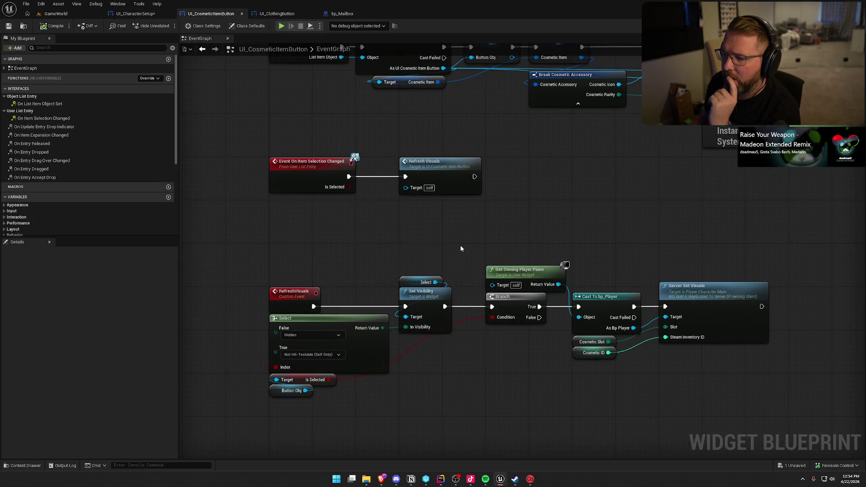